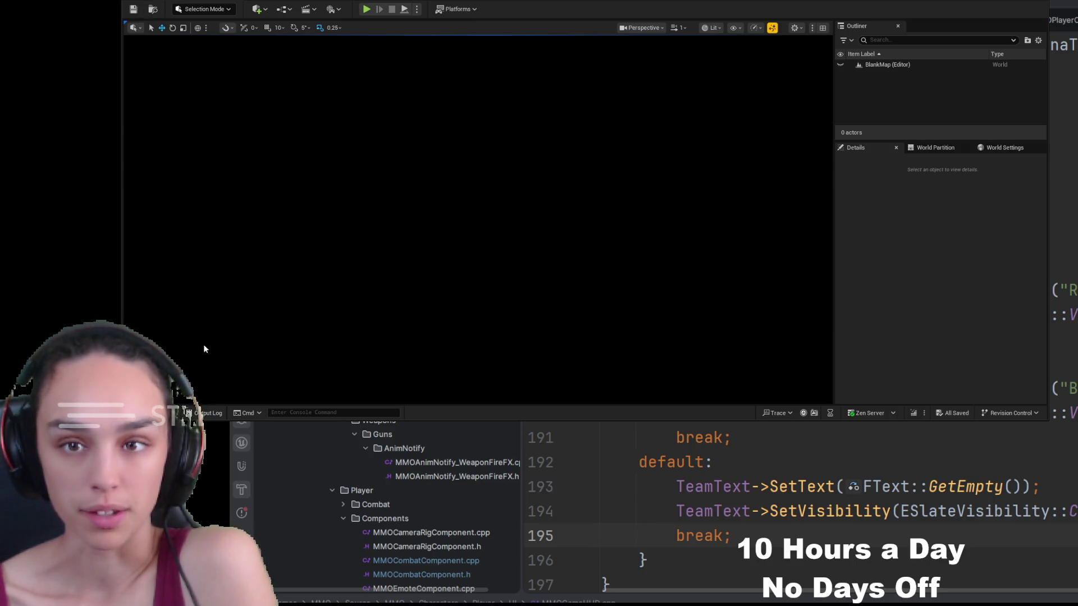
Load TDMMap from Content > Maps via the Content Drawer and start the play-in-editor test
{"action": "key", "text": "ctrl+space"}
{"action": "left_click", "coordinate": [451, 134]}
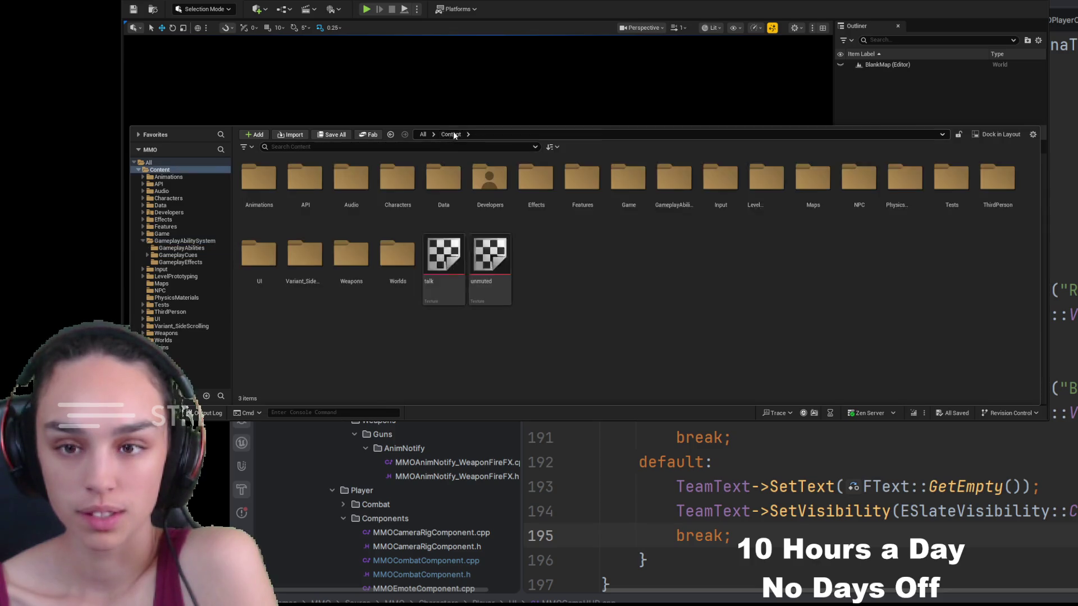
{"action": "double_click", "coordinate": [813, 192]}
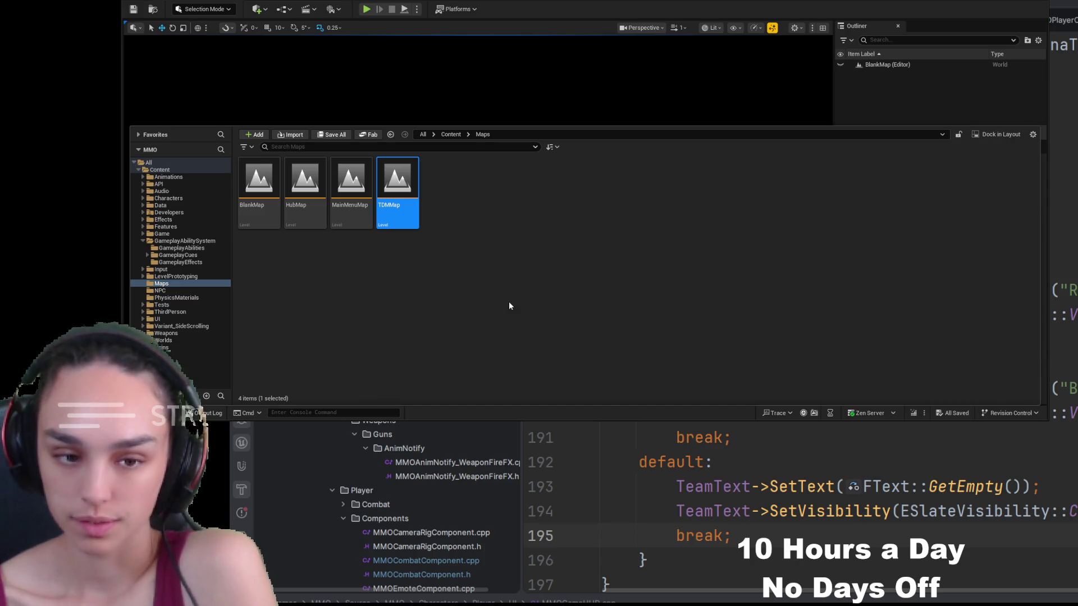
{"action": "left_click", "coordinate": [366, 9]}
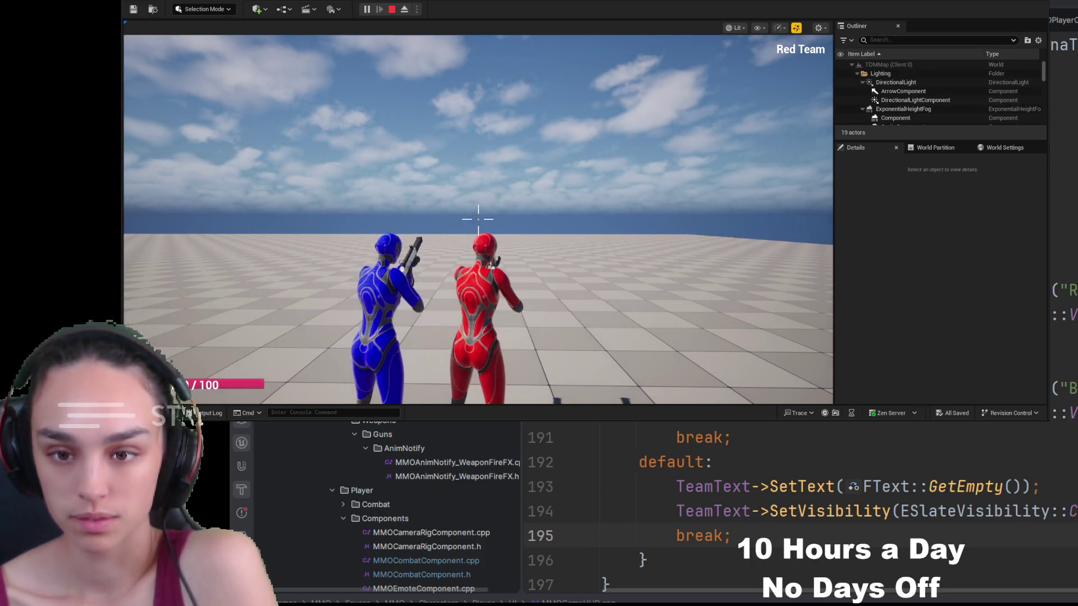
Walk the red character forward and fire the rifle at the blue character
{"action": "key", "text": "w"}
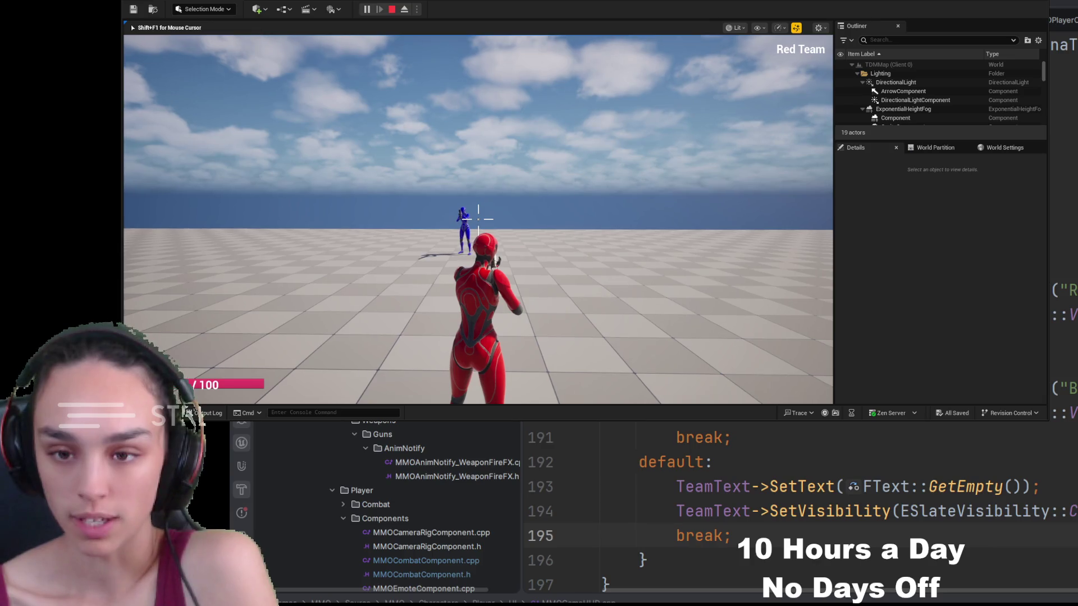
{"action": "left_click", "coordinate": [479, 217]}
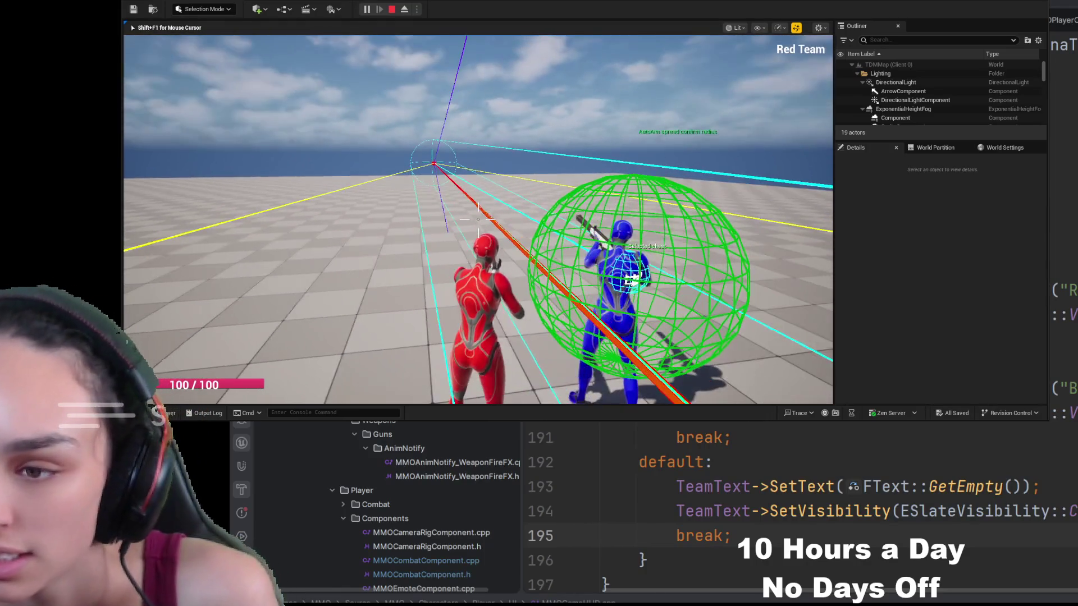
Run the red character past the blue target, look down, and return control to the game
{"action": "key", "text": "w"}
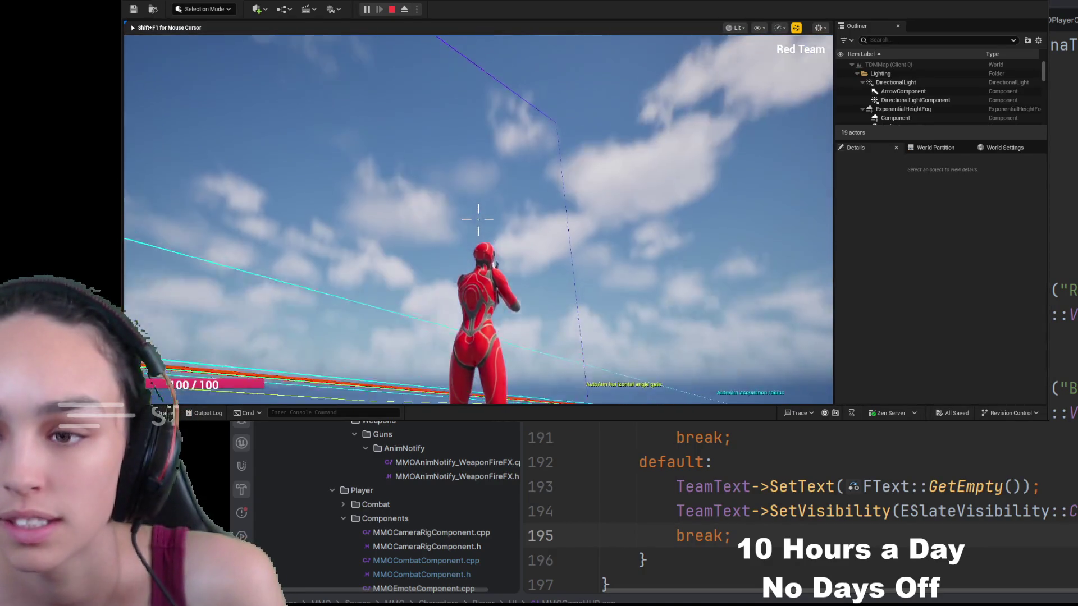
{"action": "key", "text": "w"}
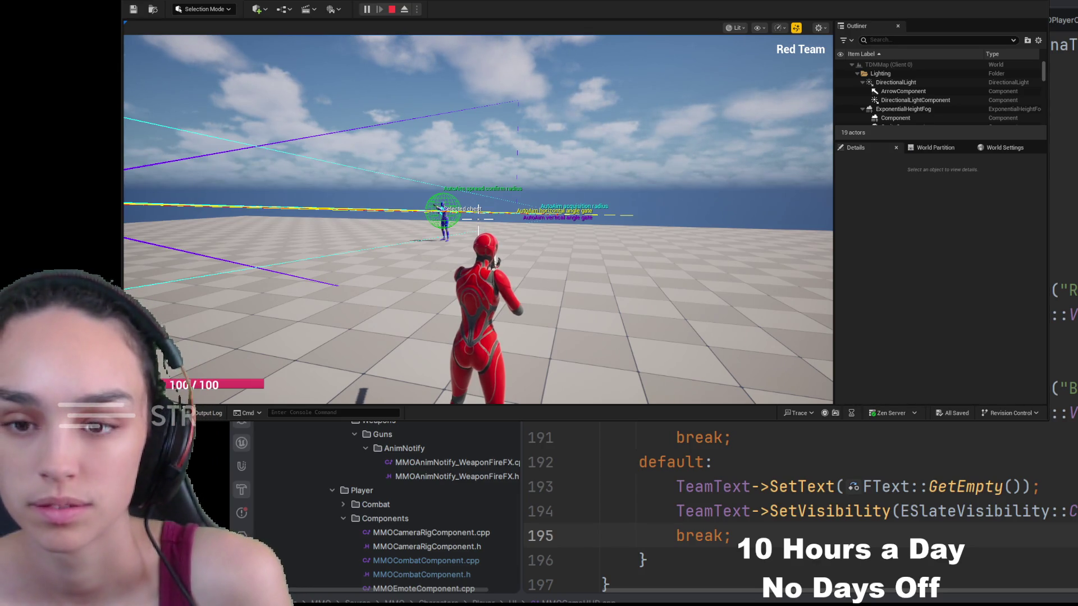
{"action": "left_click", "coordinate": [741, 262]}
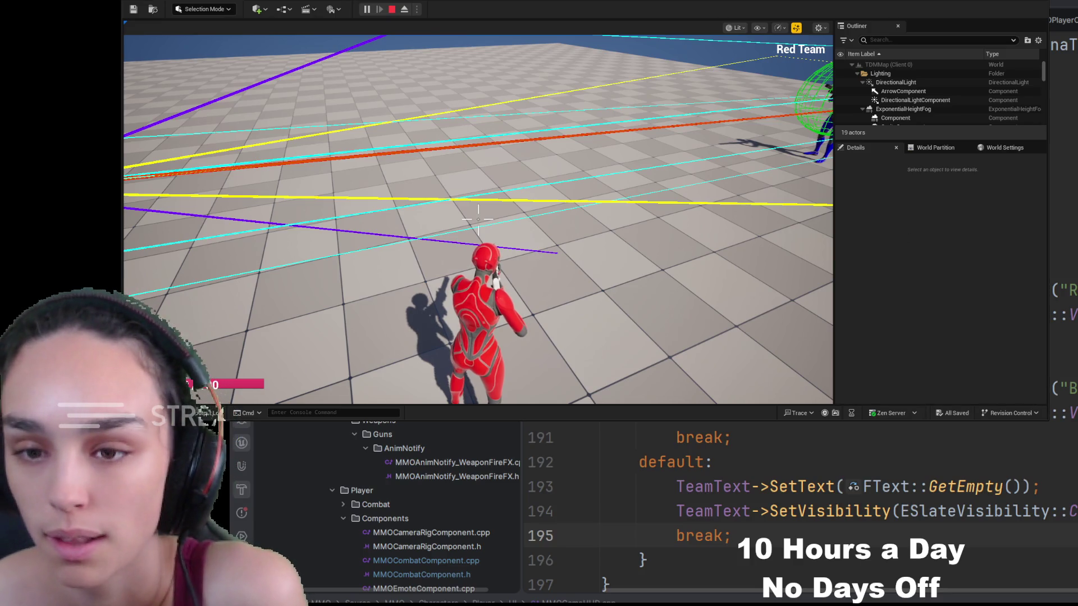
Retake the red character, move past the blue target, then eject with F8 to a free camera
{"action": "left_click", "coordinate": [479, 218]}
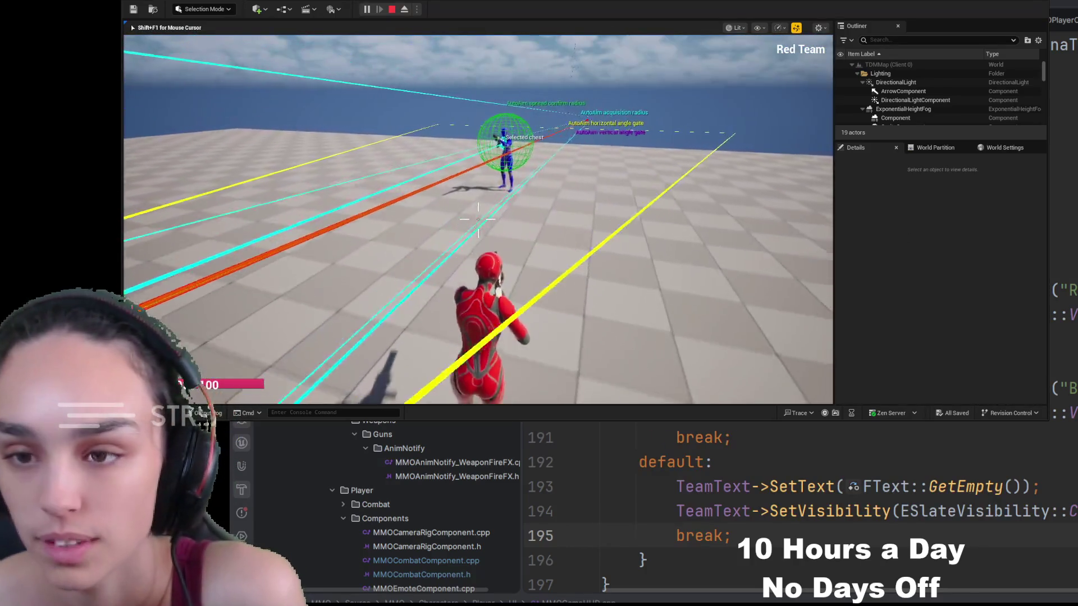
{"action": "key", "text": "w"}
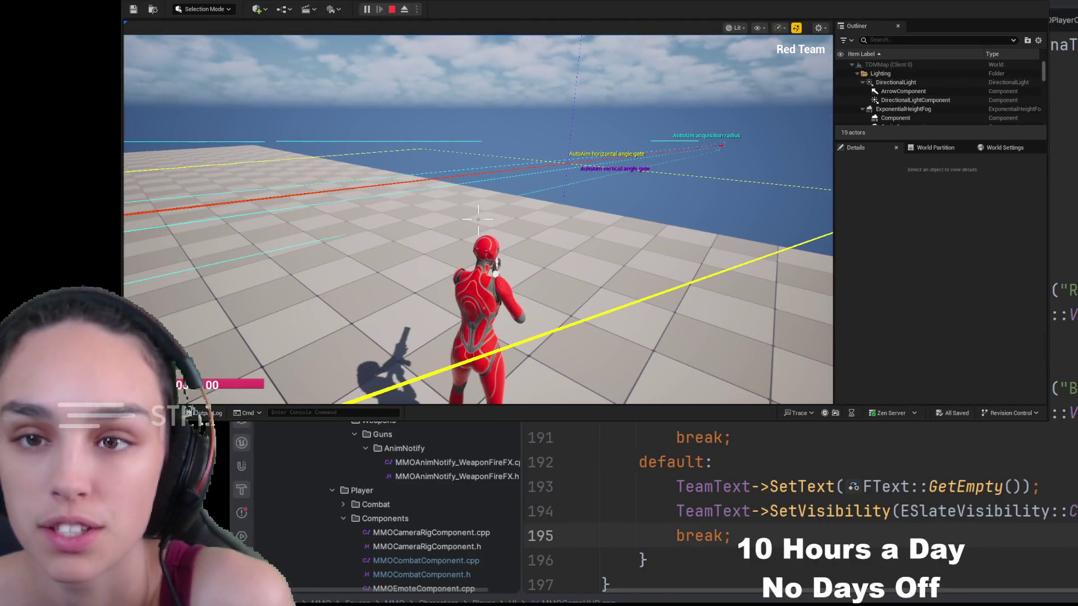
{"action": "key", "text": "F8"}
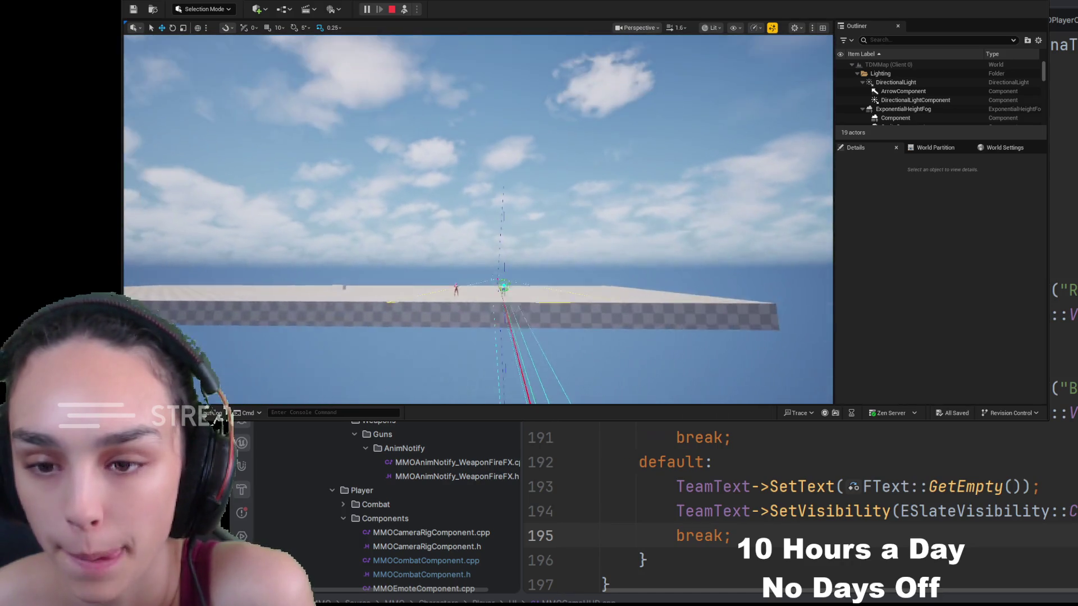
{"action": "key", "text": "w"}
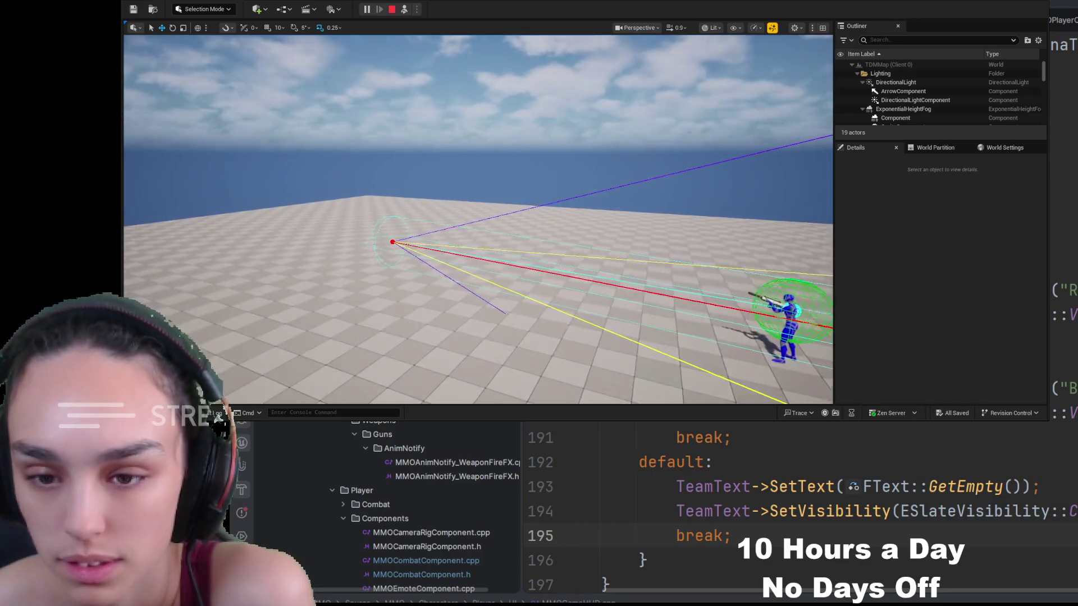
{"action": "key", "text": "s"}
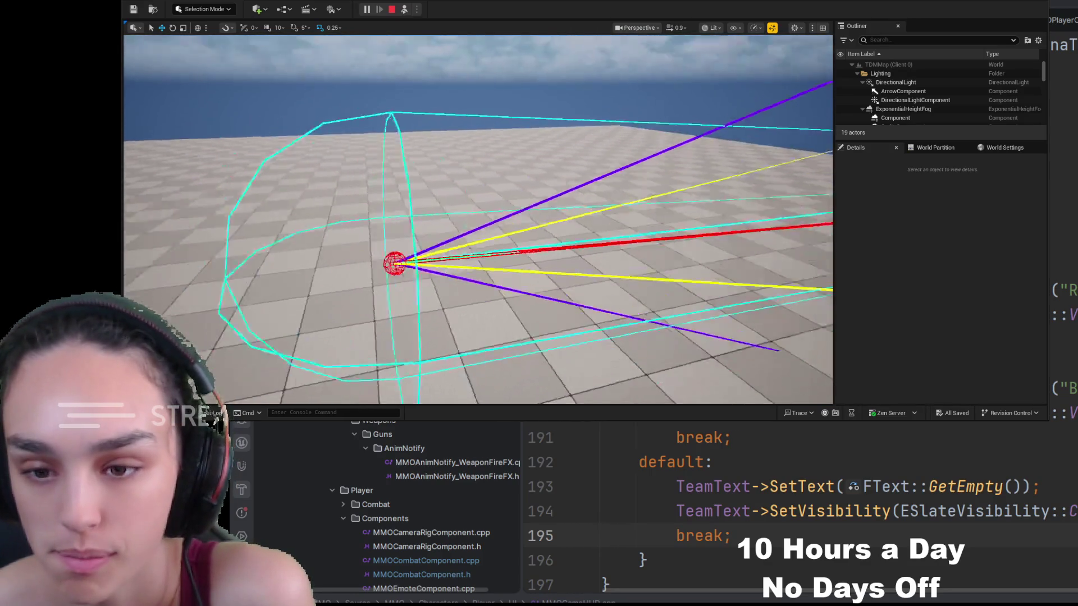
{"action": "key", "text": "w"}
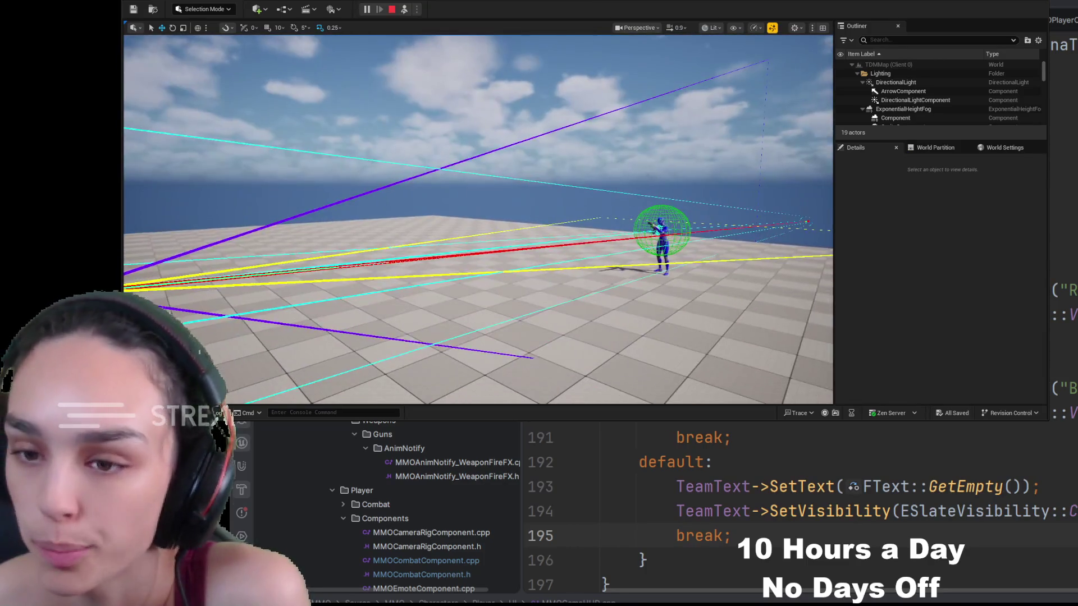
{"action": "key", "text": "s"}
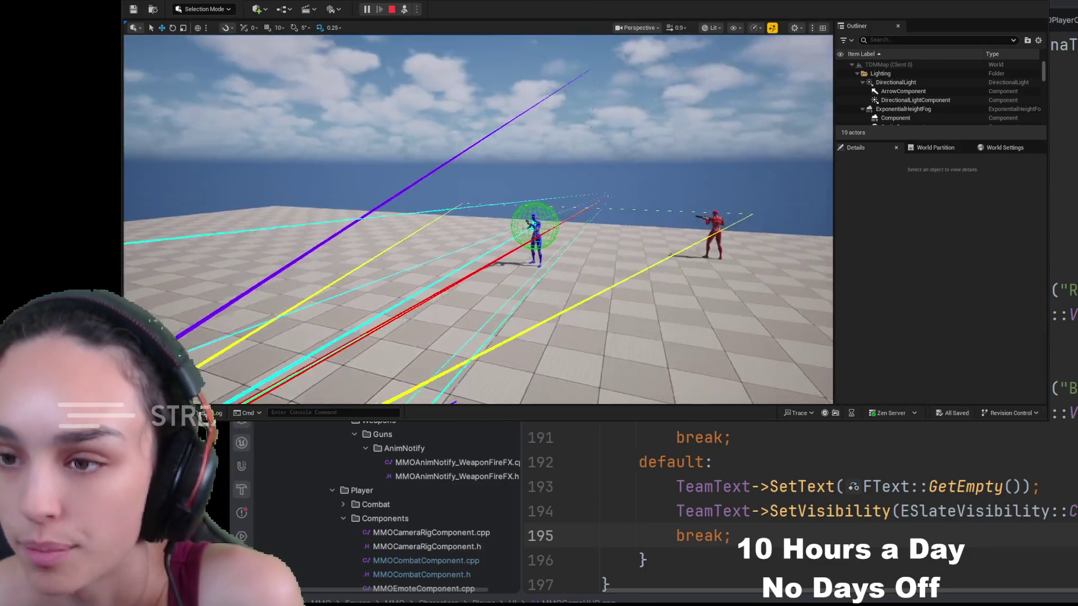
{"action": "key", "text": "w"}
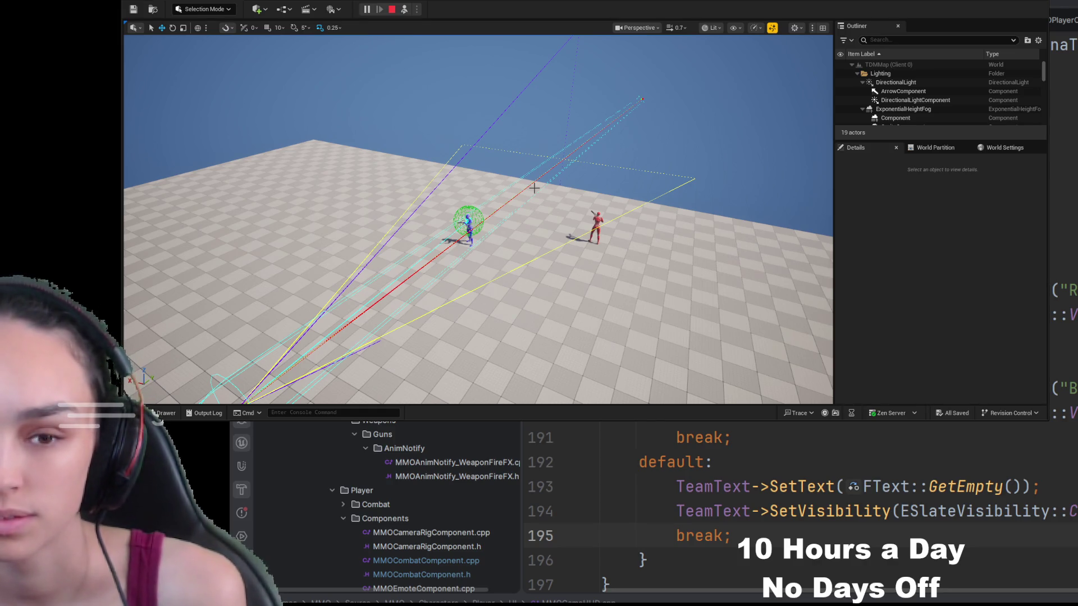
{"action": "scroll", "coordinate": [534, 188], "scroll_direction": "up", "scroll_amount": 3}
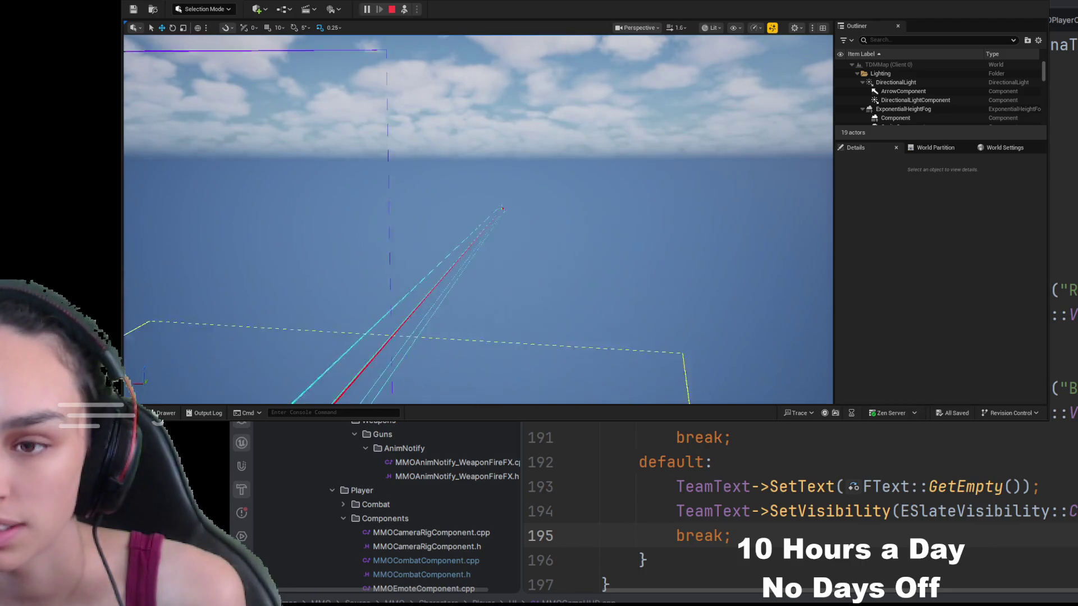
Frame both rifle characters with the free camera, then stop the play-in-editor session
{"action": "key", "text": "s"}
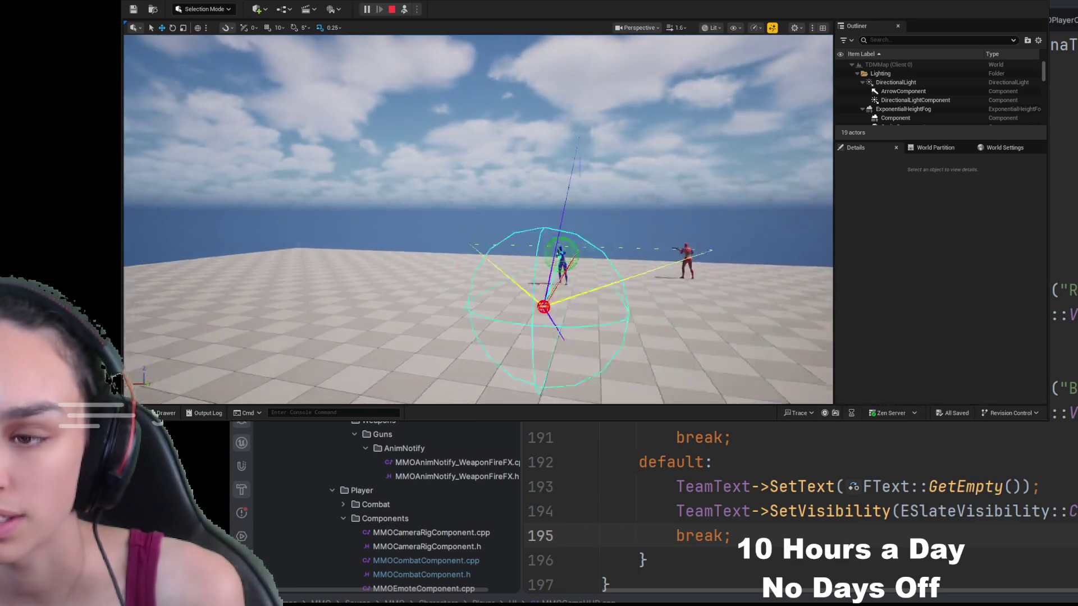
{"action": "key", "text": "w"}
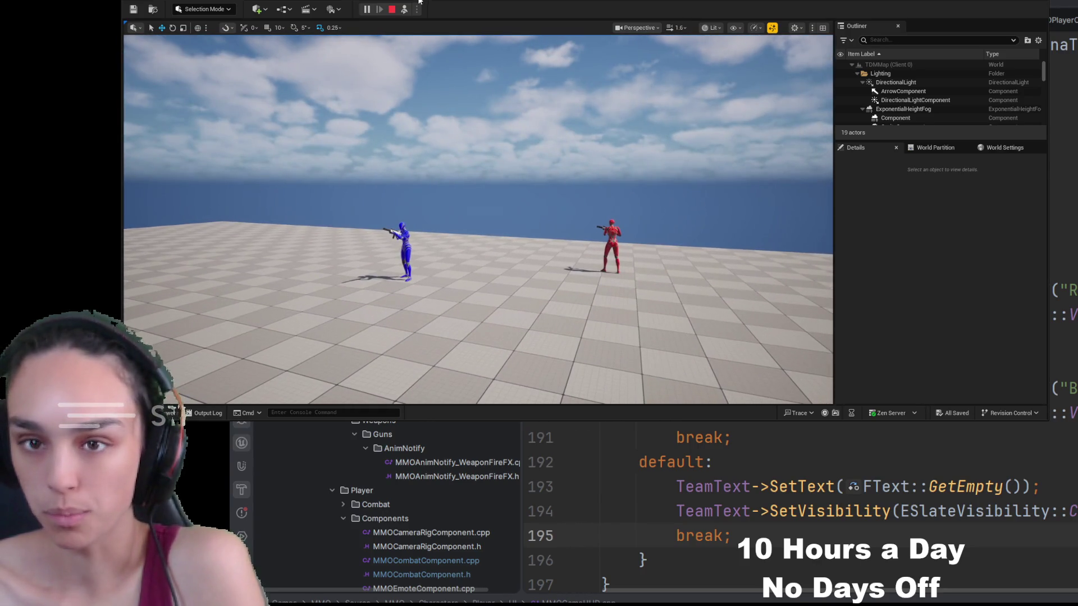
{"action": "left_click", "coordinate": [392, 10]}
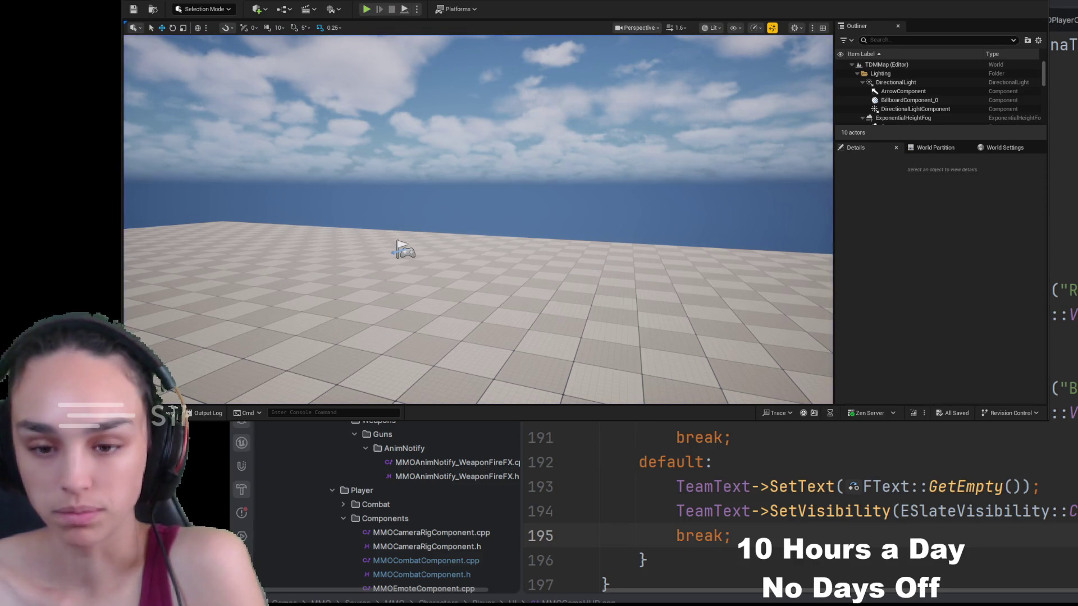
{"action": "left_click", "coordinate": [472, 126]}
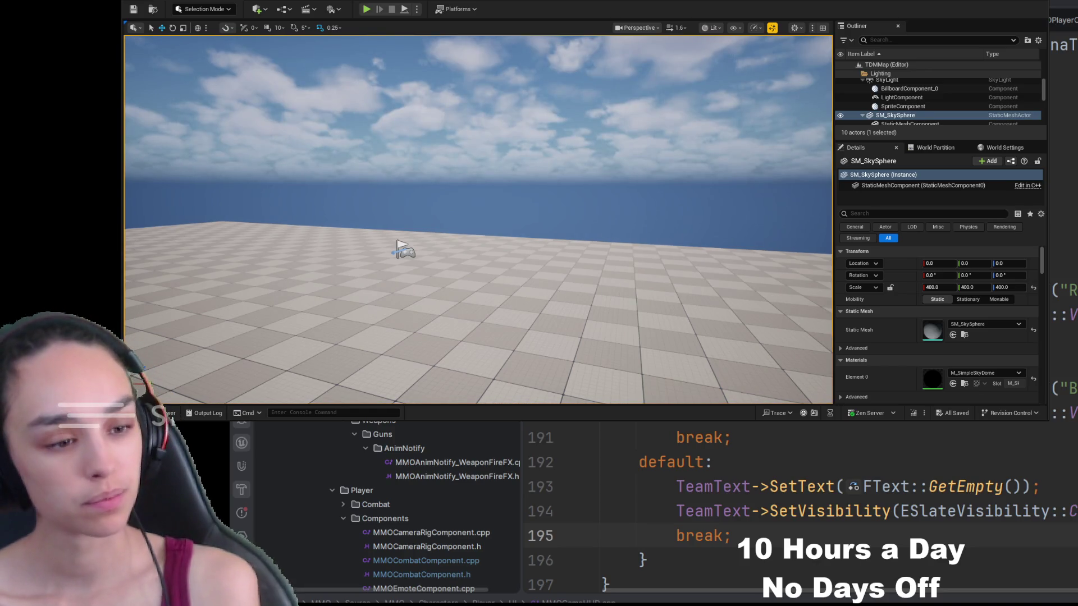
{"action": "left_click", "coordinate": [368, 10]}
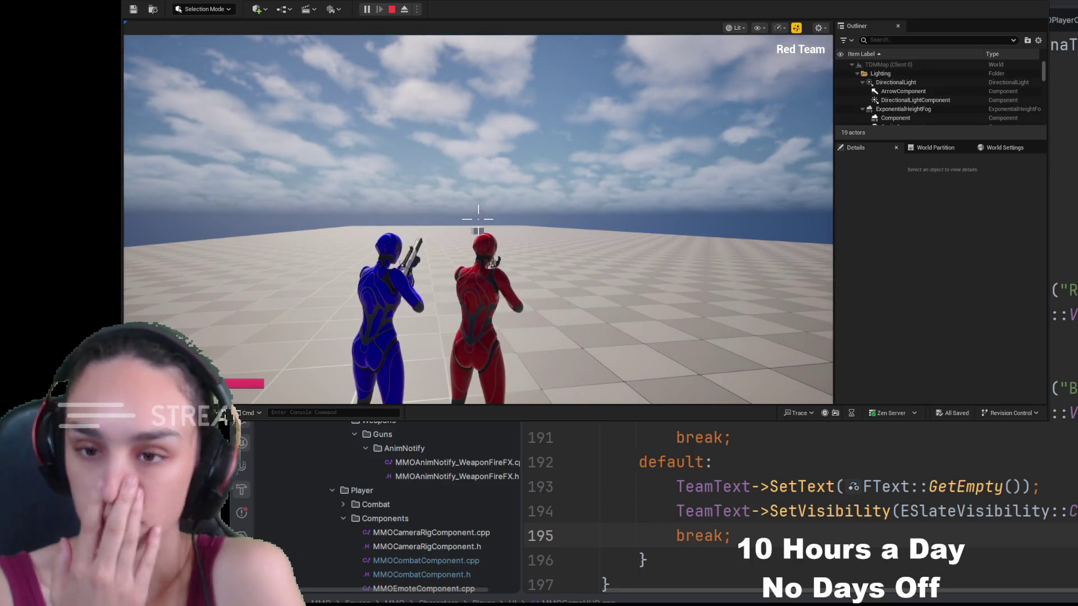
Fire at the blue character for a 10-damage server hit, run toward it, and stop PIE with Esc
{"action": "left_click", "coordinate": [550, 270]}
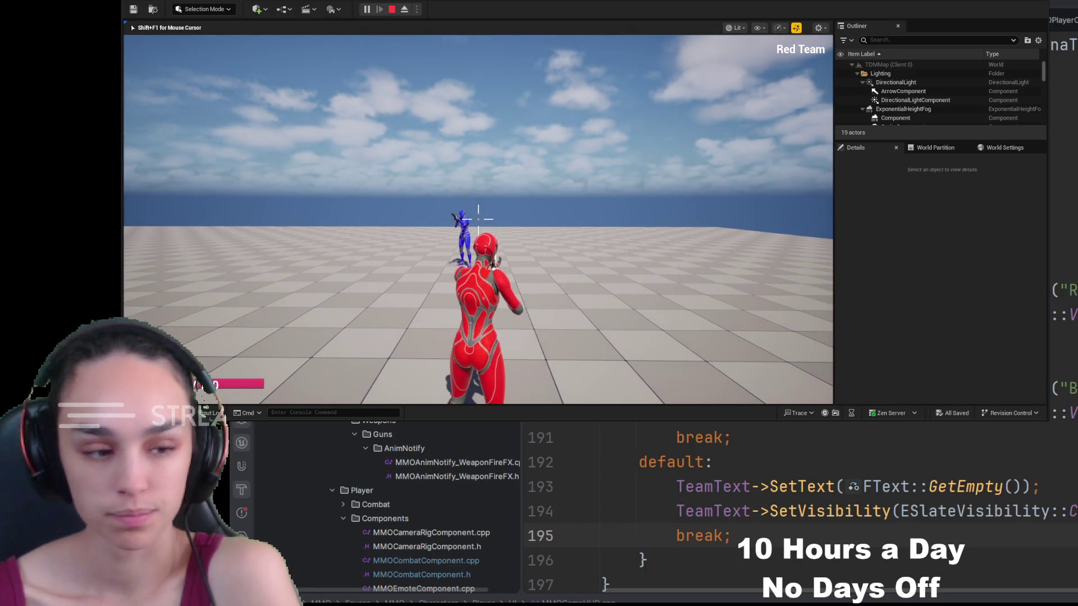
{"action": "left_click", "coordinate": [477, 219]}
{"action": "key", "text": "w"}
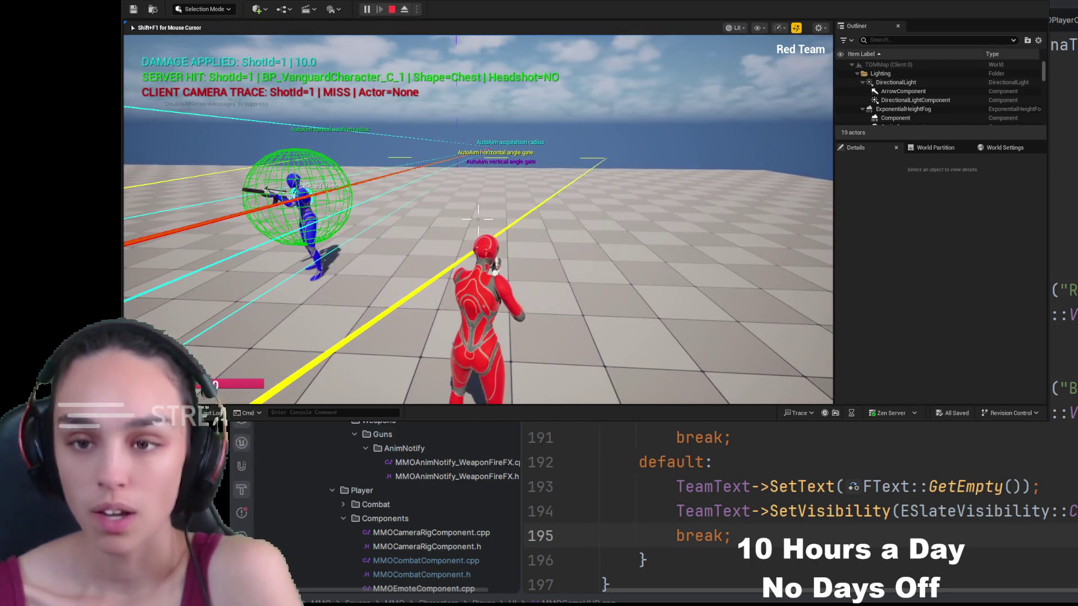
{"action": "key", "text": "Escape"}
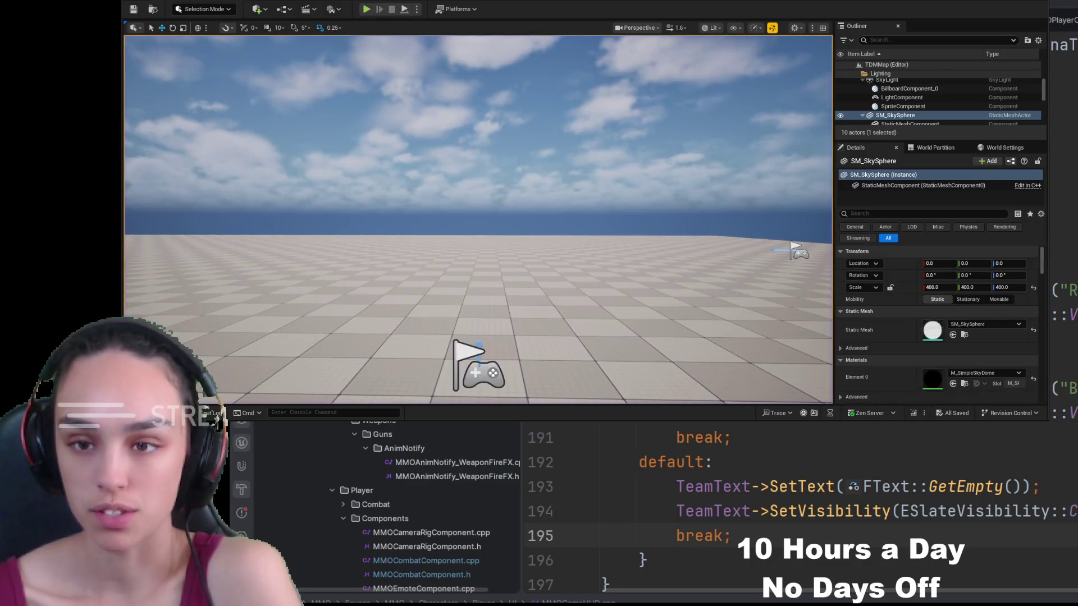
Switch to JetBrains Rider showing the MMOGameHUD.cpp HandleArenaTeamChanged code
{"action": "key", "text": "alt+Tab"}
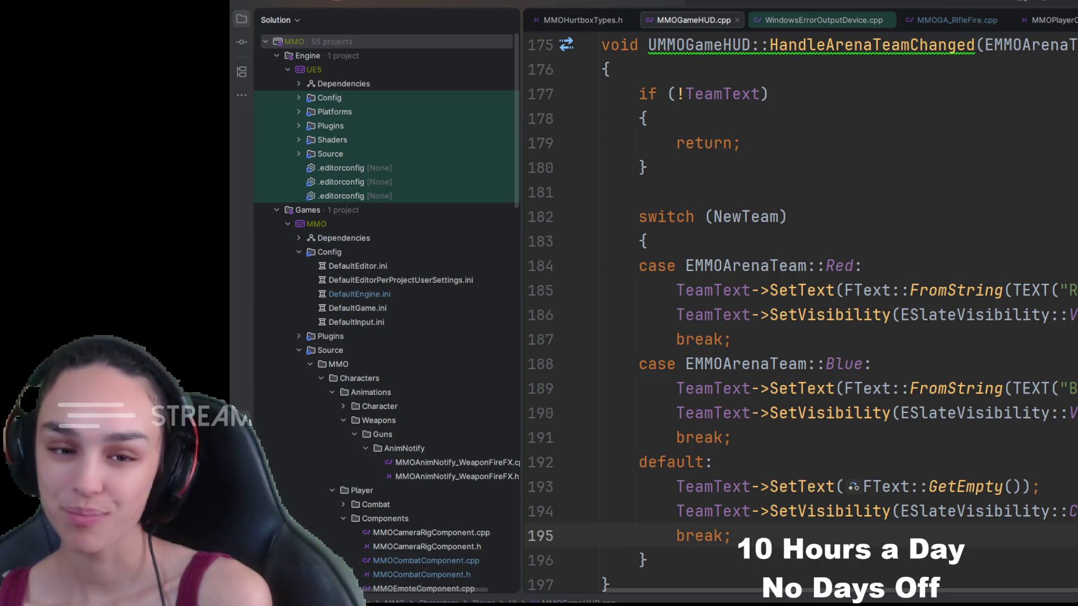
Show the diff of MMOWeaponTargetingLibrary.cpp from the changes list
{"action": "key", "text": "ctrl+d"}
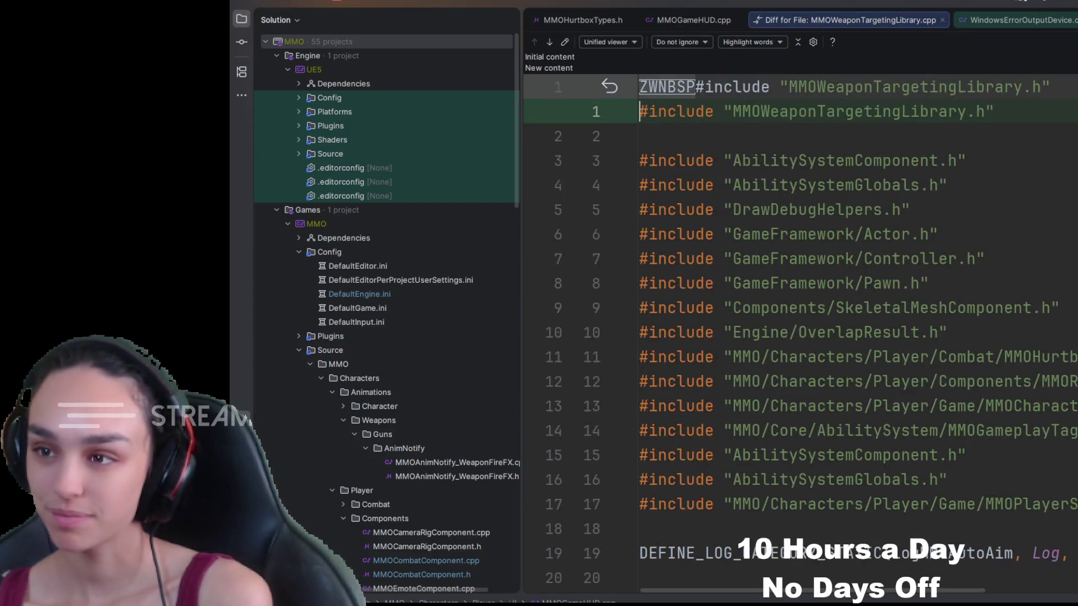
{"action": "scroll", "coordinate": [706, 81], "scroll_direction": "down", "scroll_amount": 3}
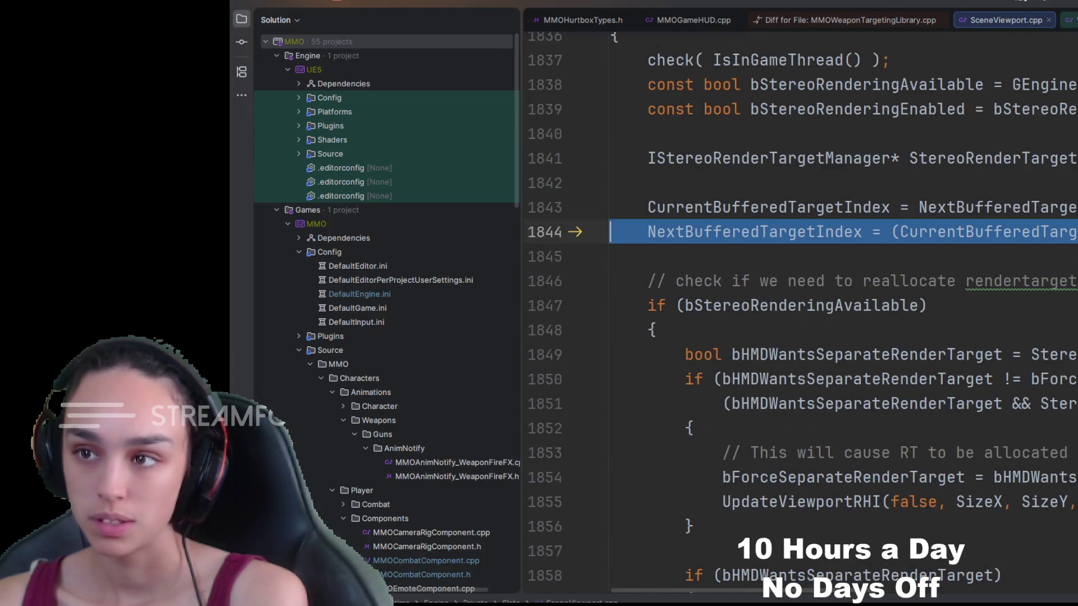
Resume the debugger past the break at line 1844 of SceneViewport.cpp
{"action": "key", "text": "F5"}
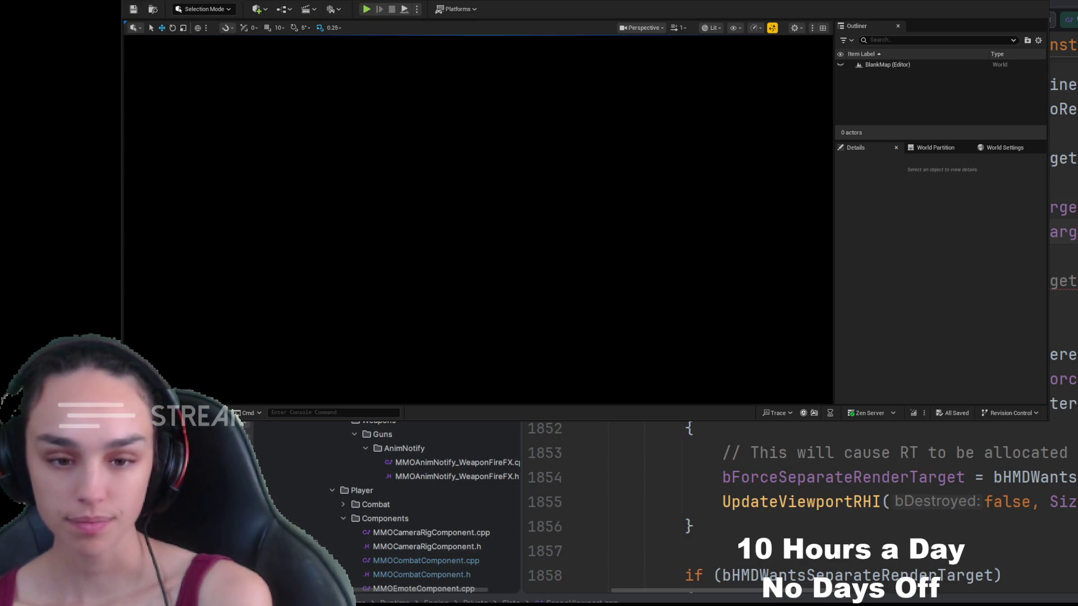
Browse the project's Maps folder in the Content Drawer to load TDMMap
{"action": "key", "text": "ctrl+space"}
Launch a TDMMap play test, walk the red character forward, fire at the blue character and detach the camera with F8
{"action": "left_click", "coordinate": [401, 203]}
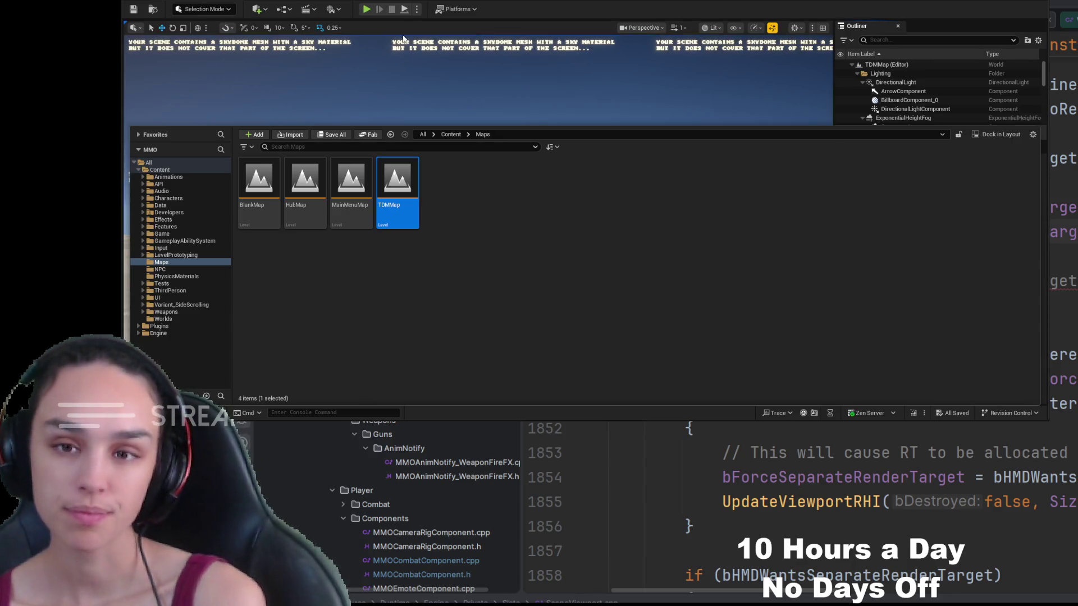
{"action": "left_click", "coordinate": [369, 8]}
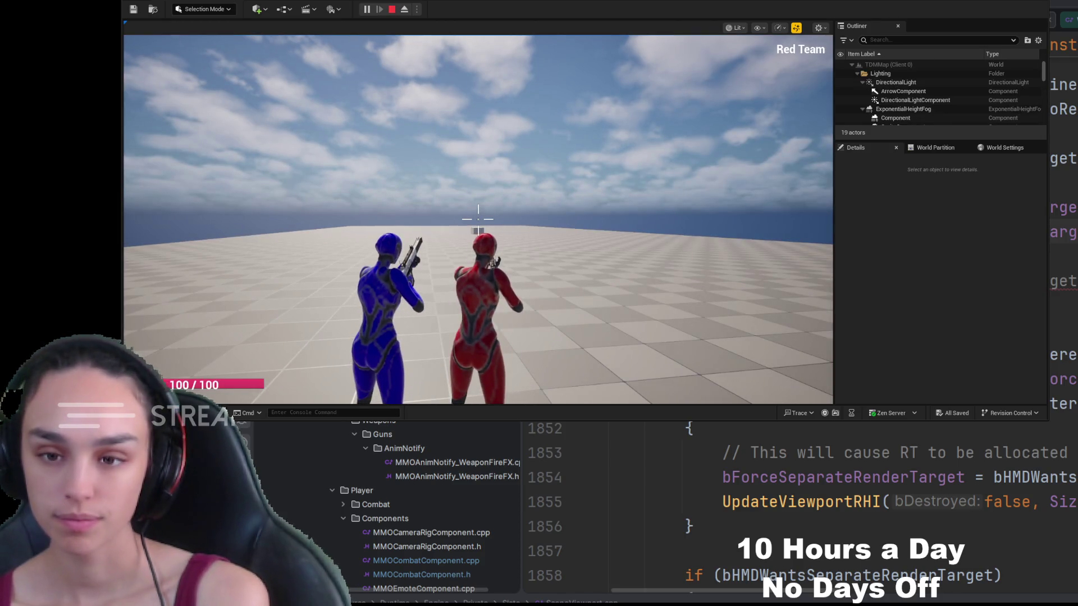
{"action": "key", "text": "w"}
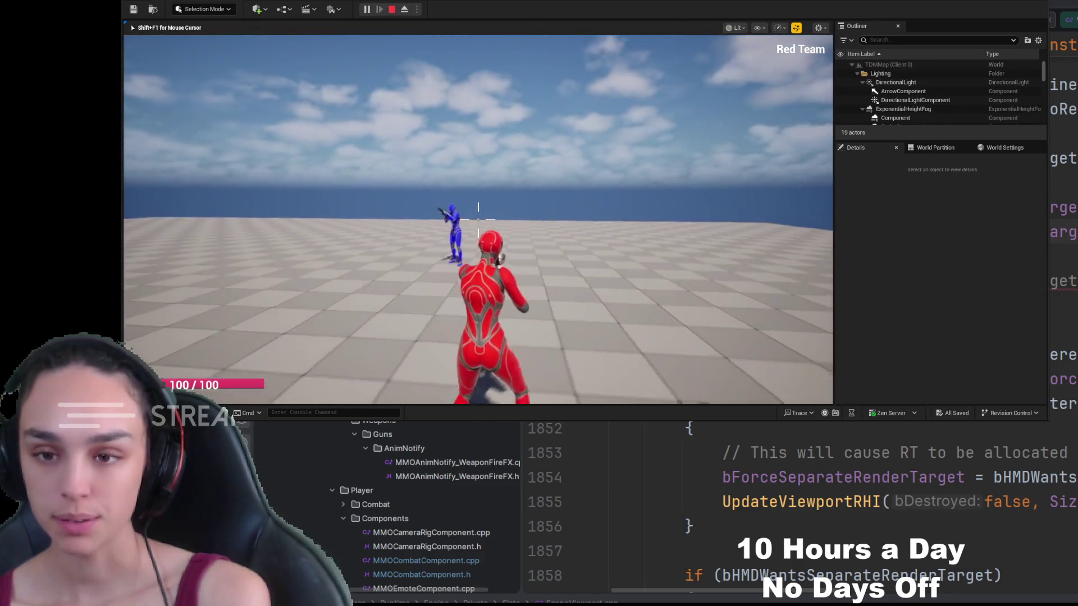
{"action": "left_click", "coordinate": [478, 215]}
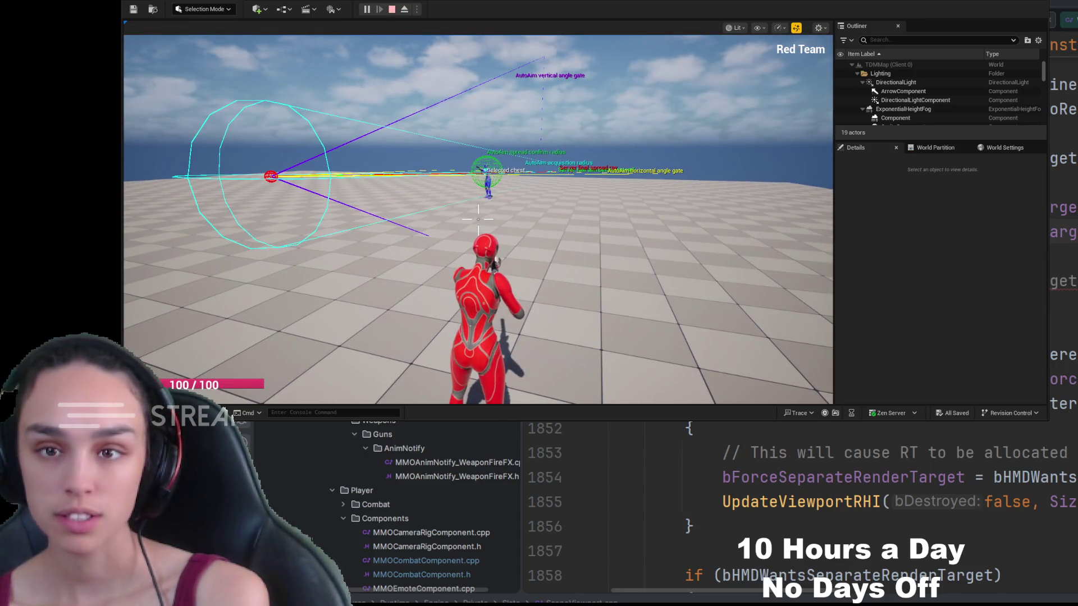
{"action": "key", "text": "F8"}
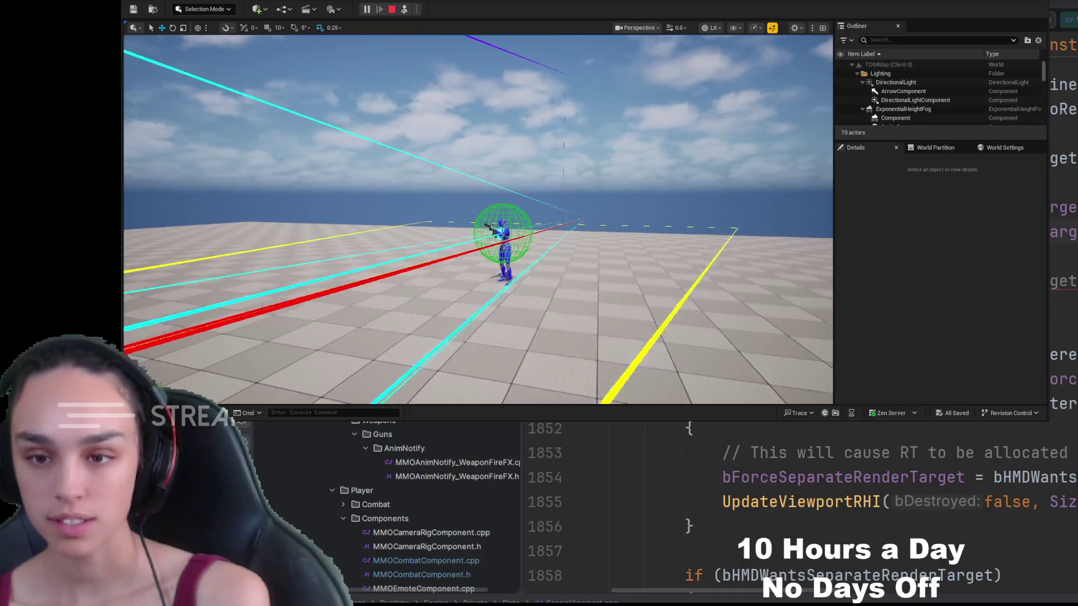
View the blue character from the detached camera, reattach, and run the red character around the blue target
{"action": "left_click_drag", "start_coordinate": [565, 82], "coordinate": [564, 82]}
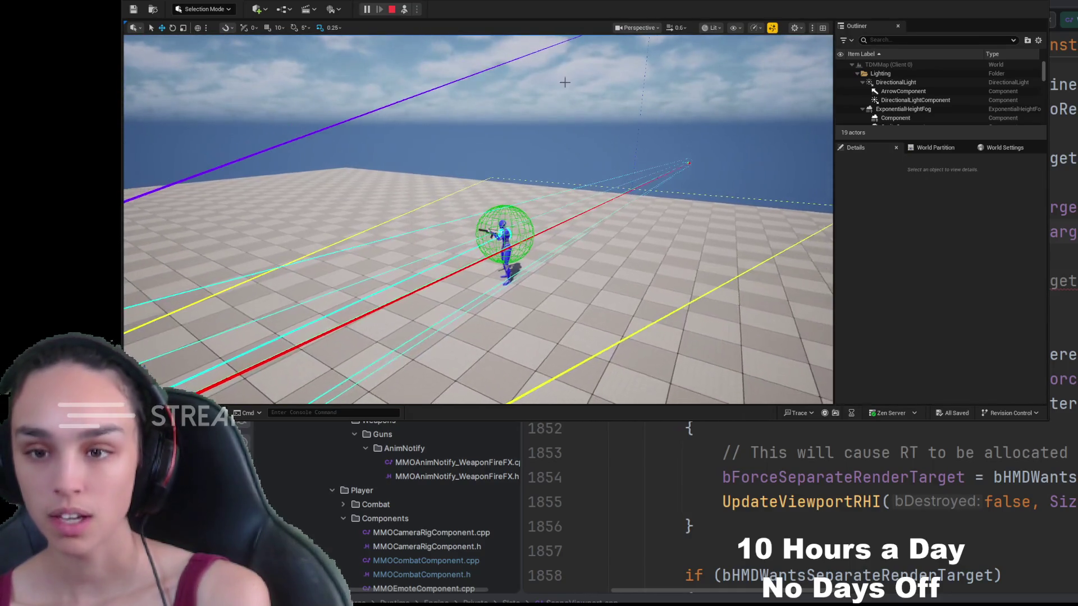
{"action": "key", "text": "F8"}
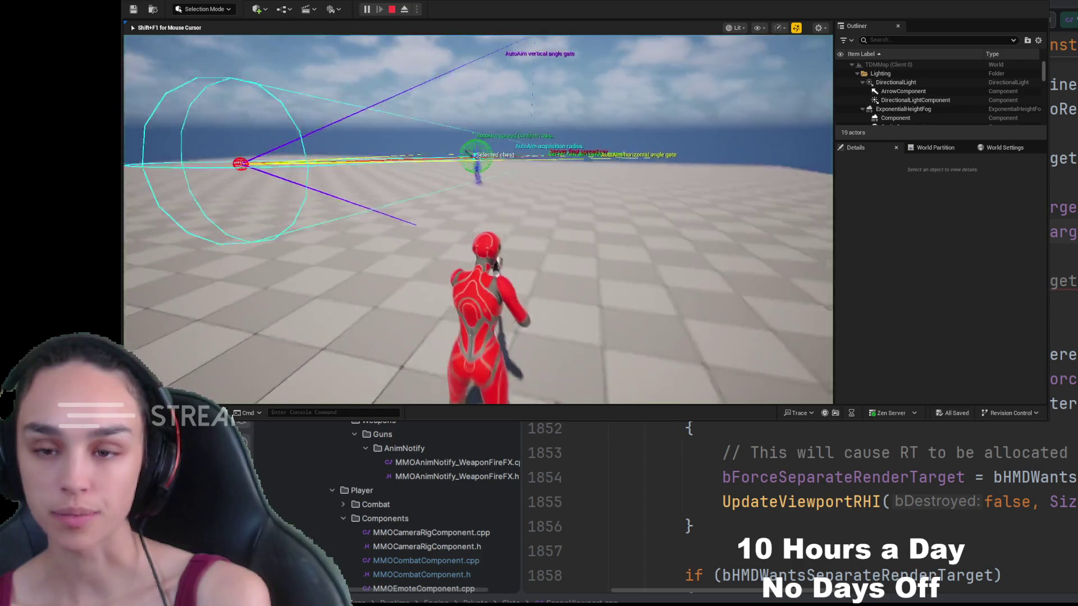
{"action": "key", "text": "w"}
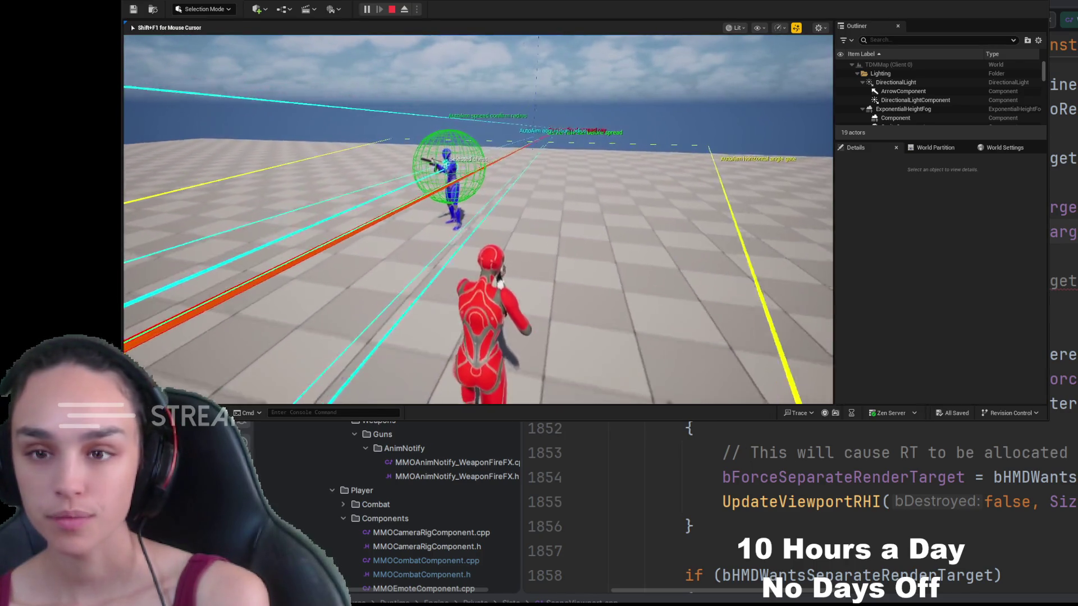
{"action": "key", "text": "w"}
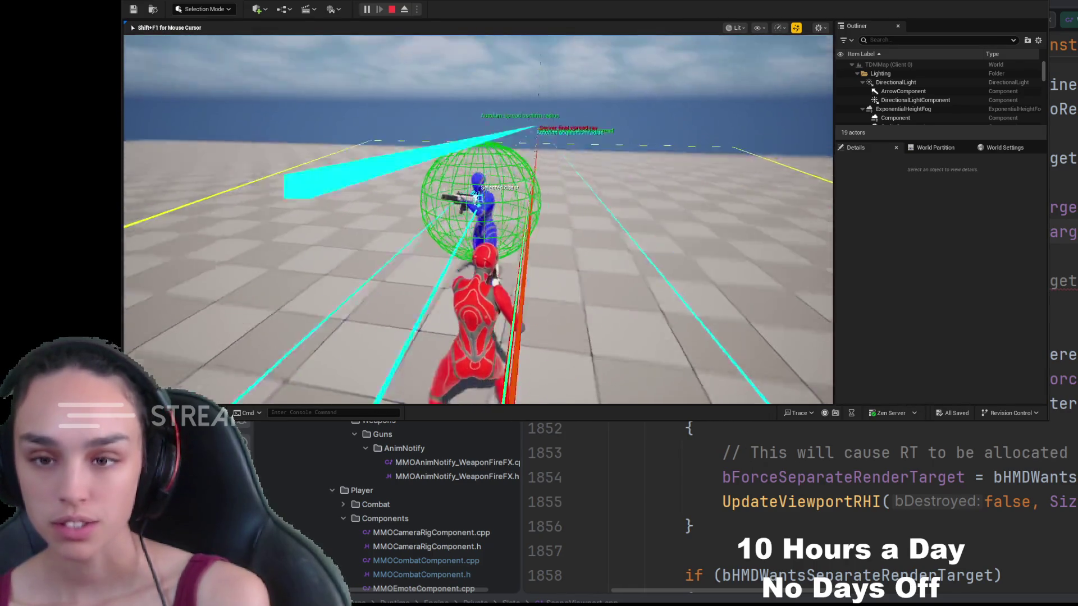
{"action": "key", "text": "w"}
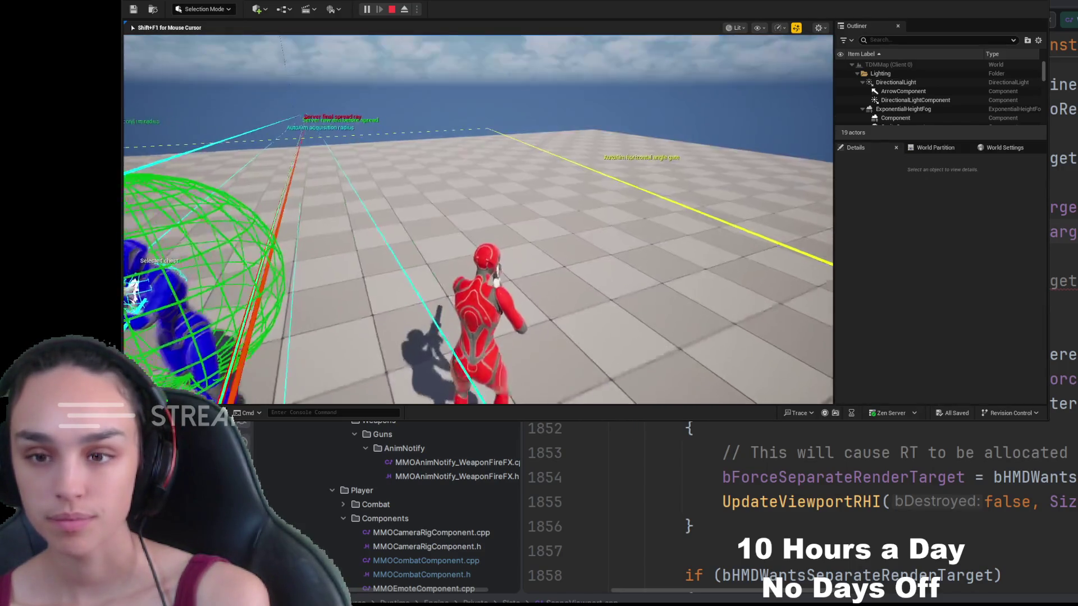
{"action": "key", "text": "w"}
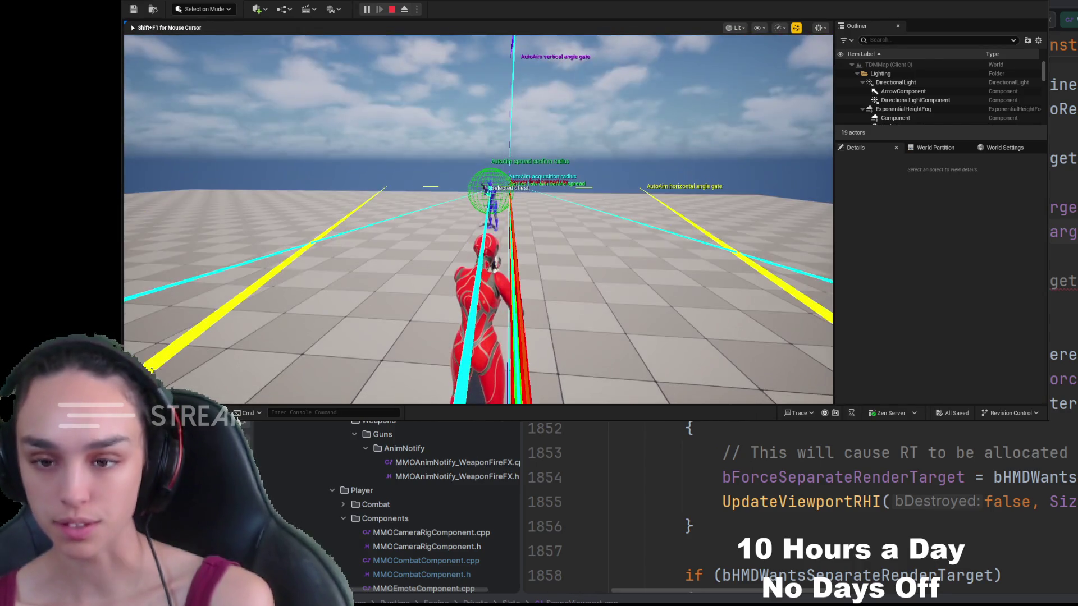
Stop the play-in-editor test to return to the TDMMap editor viewport
{"action": "left_click", "coordinate": [390, 10]}
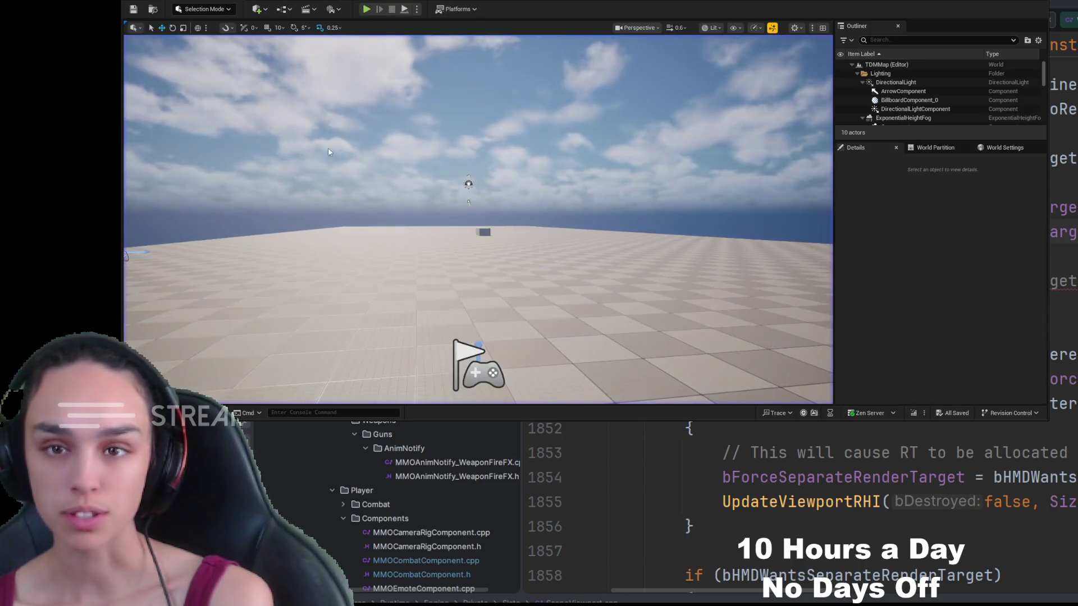
Browse Content > GameplayAbilitySystem > GameplayAbilities and select the GA_RifleFire ability asset
{"action": "key", "text": "ctrl+space"}
{"action": "left_click", "coordinate": [450, 134]}
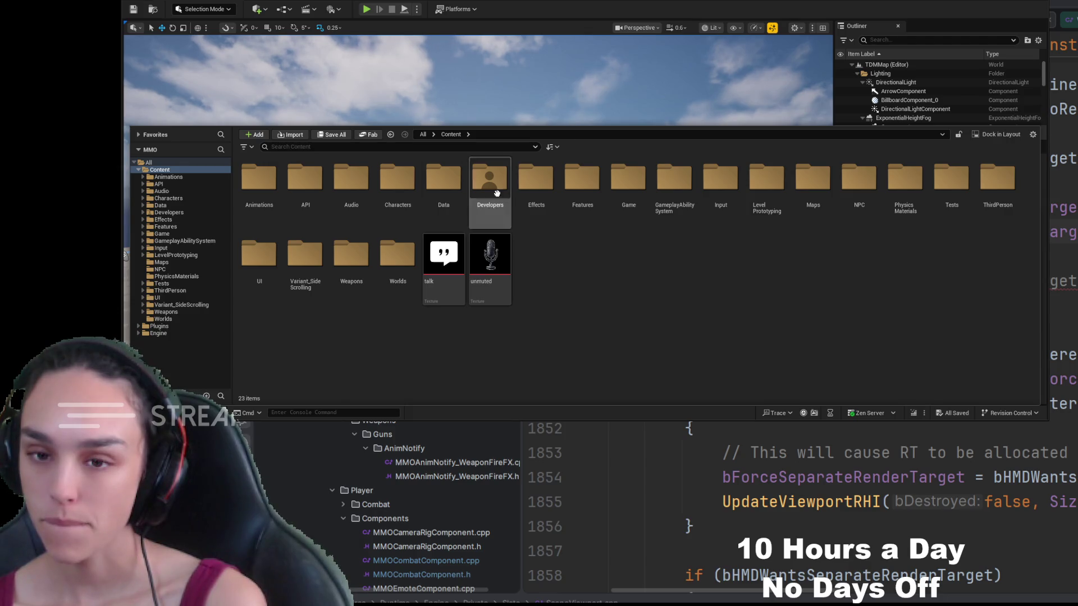
{"action": "double_click", "coordinate": [674, 182]}
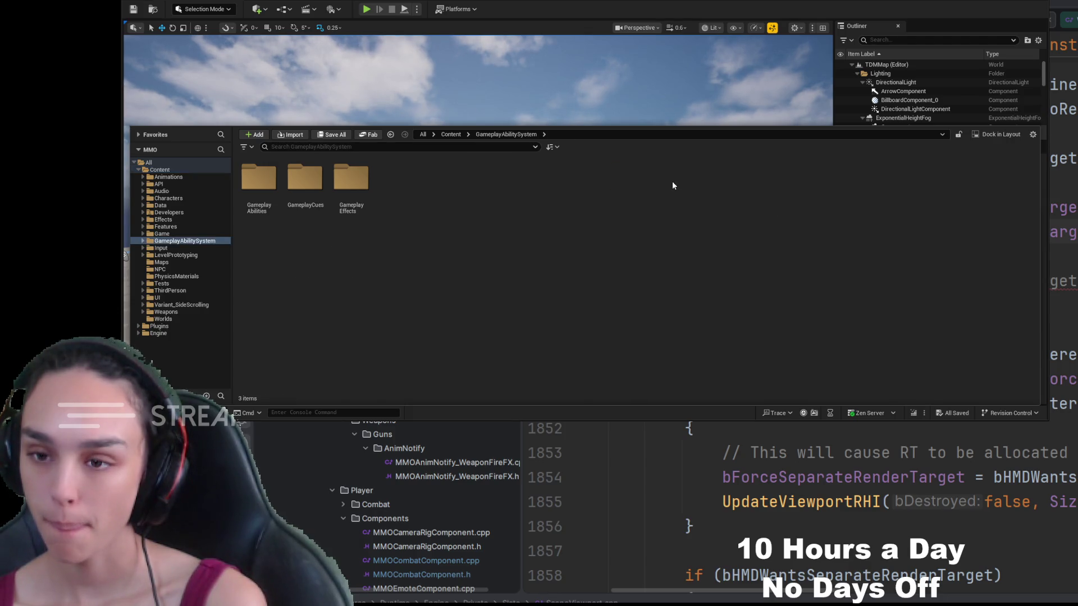
{"action": "double_click", "coordinate": [265, 186]}
{"action": "left_click", "coordinate": [352, 228]}
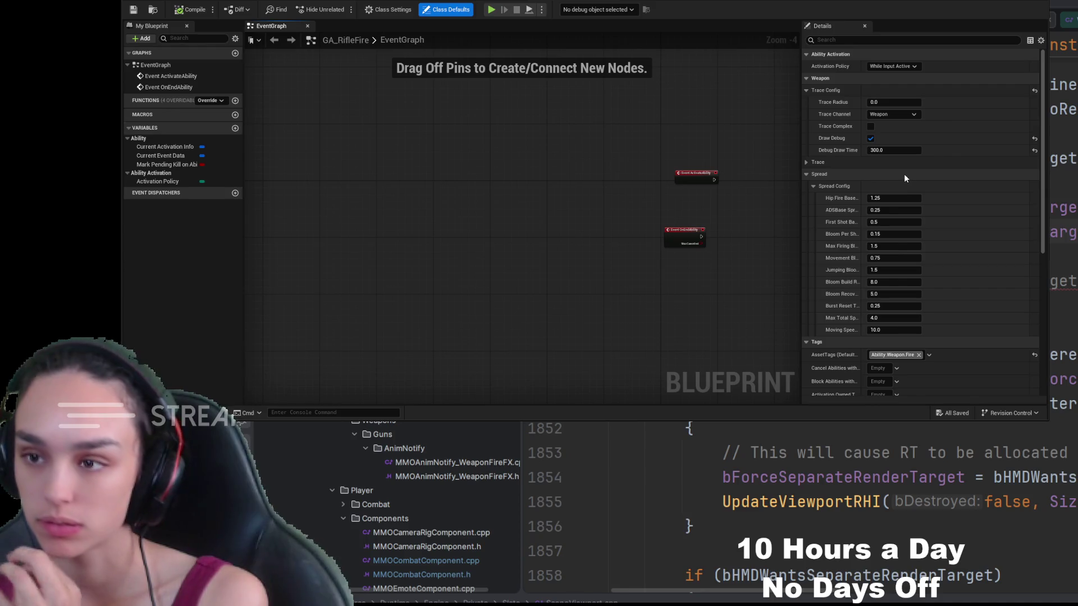
Change GA_RifleFire's Debug Draw Time from 300.0 to 5.0 and return to the Content root
{"action": "left_click", "coordinate": [894, 150]}
{"action": "type", "text": "5"}
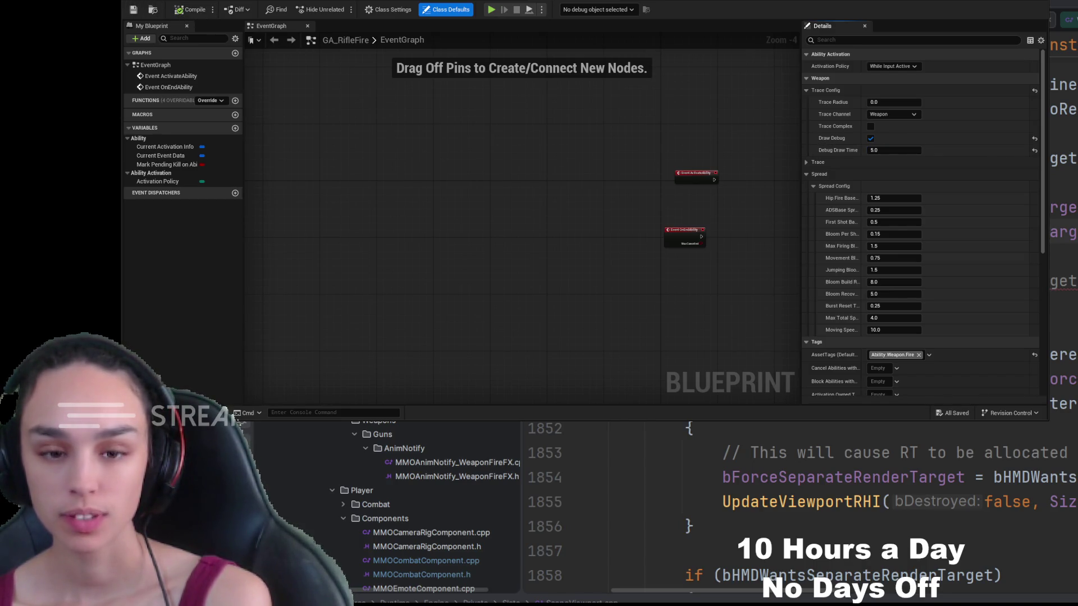
{"action": "key", "text": "ctrl+space"}
{"action": "left_click", "coordinate": [451, 135]}
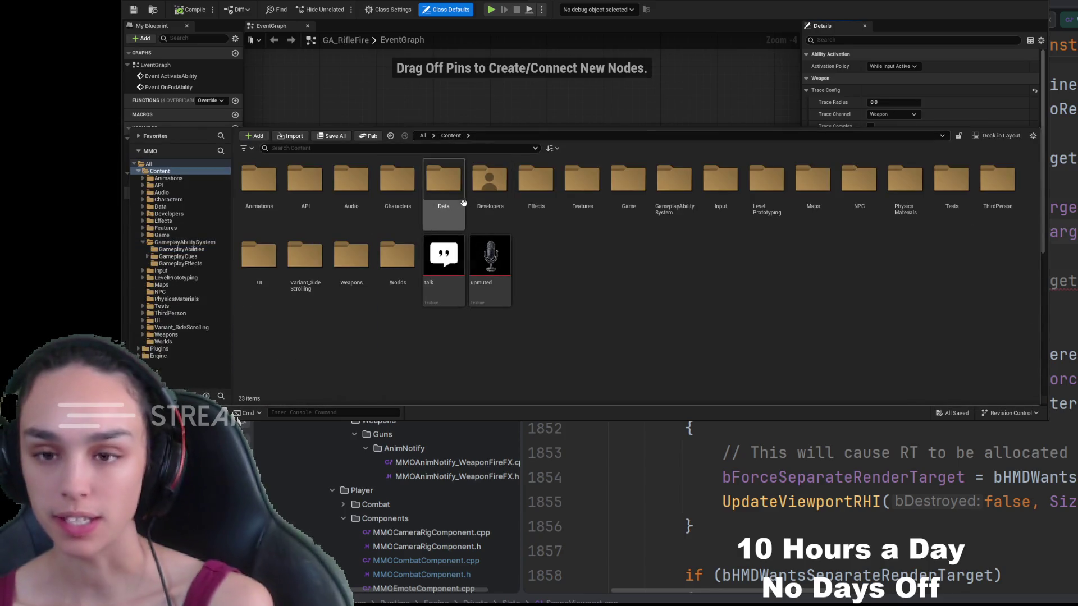
Browse Data > Gameplay Abilities, review DA_AssaultRifleData and close its editor
{"action": "double_click", "coordinate": [439, 190]}
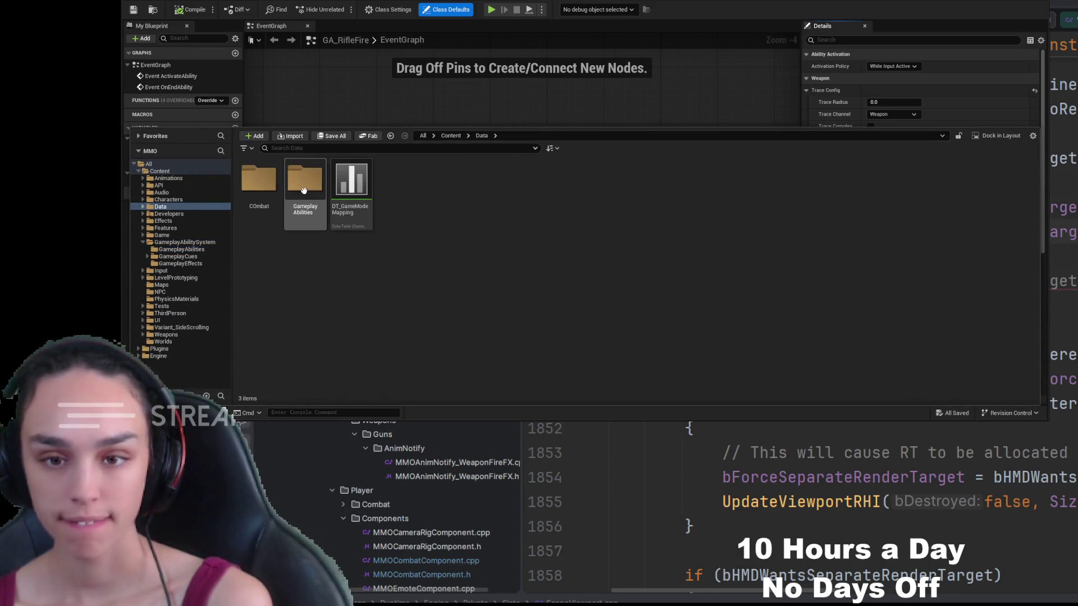
{"action": "double_click", "coordinate": [261, 182]}
{"action": "left_click", "coordinate": [482, 136]}
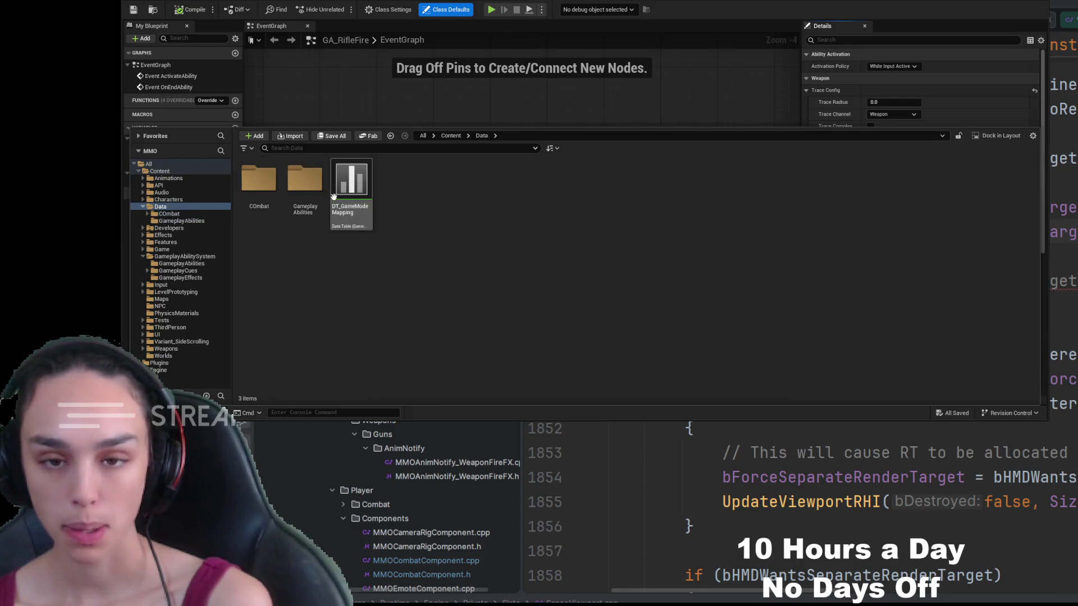
{"action": "double_click", "coordinate": [306, 180]}
{"action": "double_click", "coordinate": [259, 183]}
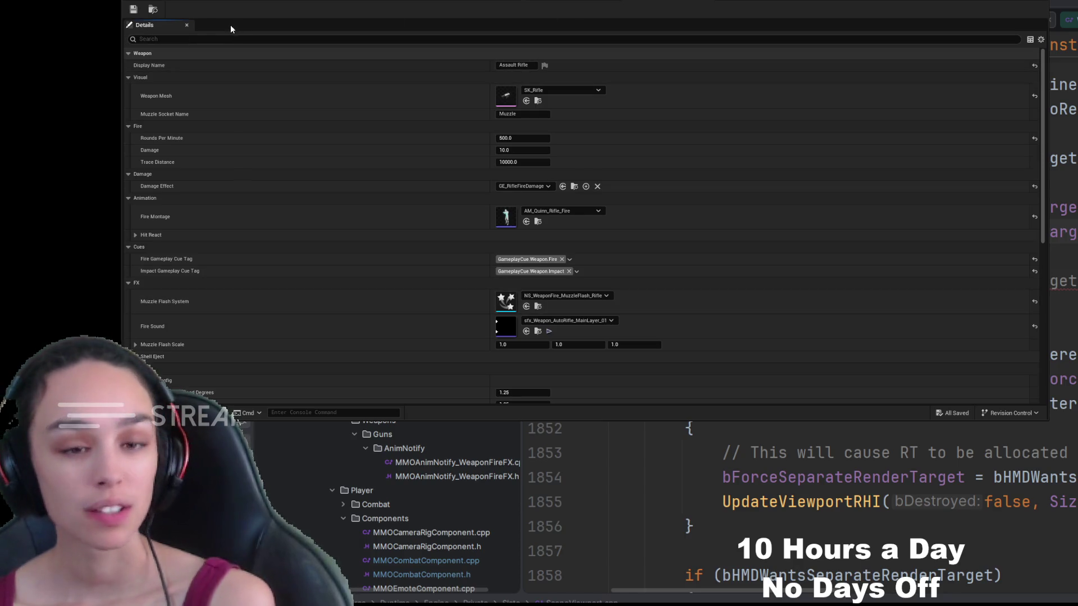
{"action": "left_click", "coordinate": [203, 3]}
Start a new play-in-editor session of the map
{"action": "left_click", "coordinate": [366, 9]}
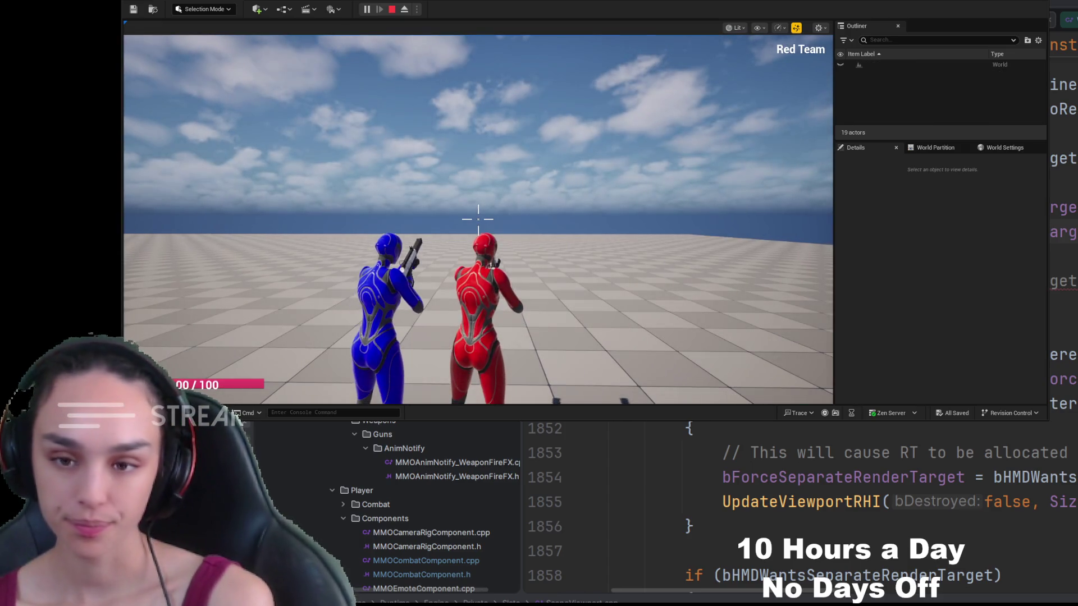
Take control of the red character and fire two test shots at the blue character, watching the server miss debug
{"action": "key", "text": "w"}
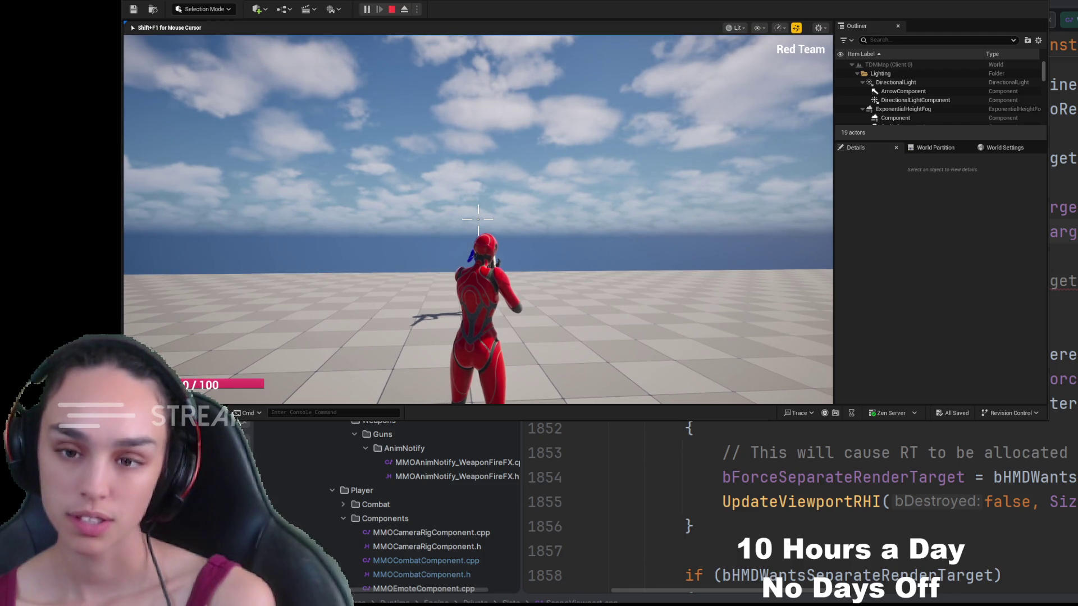
{"action": "left_click", "coordinate": [477, 219]}
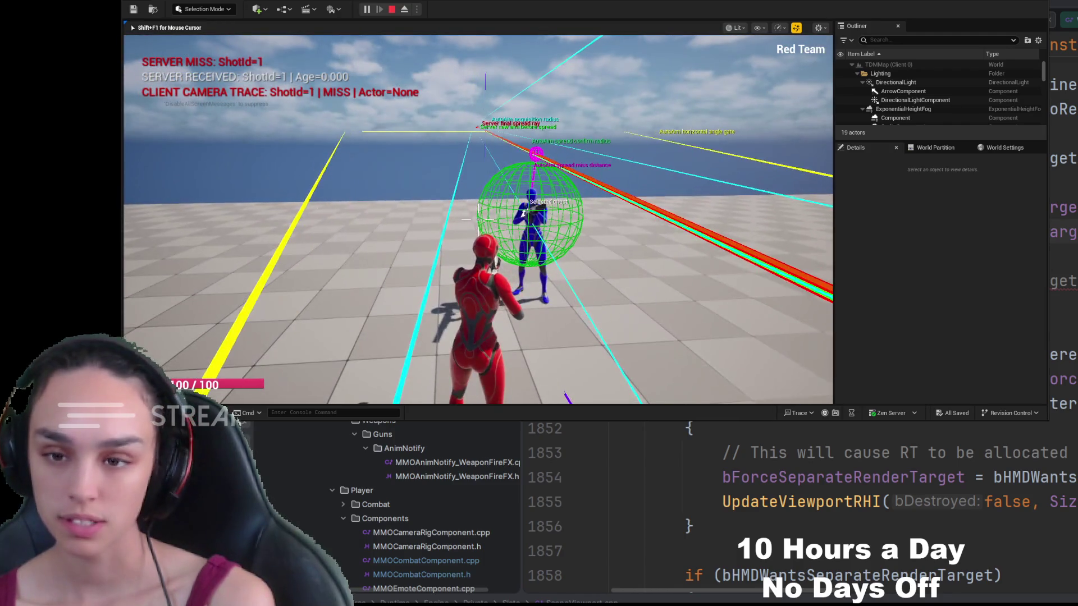
{"action": "key", "text": "w"}
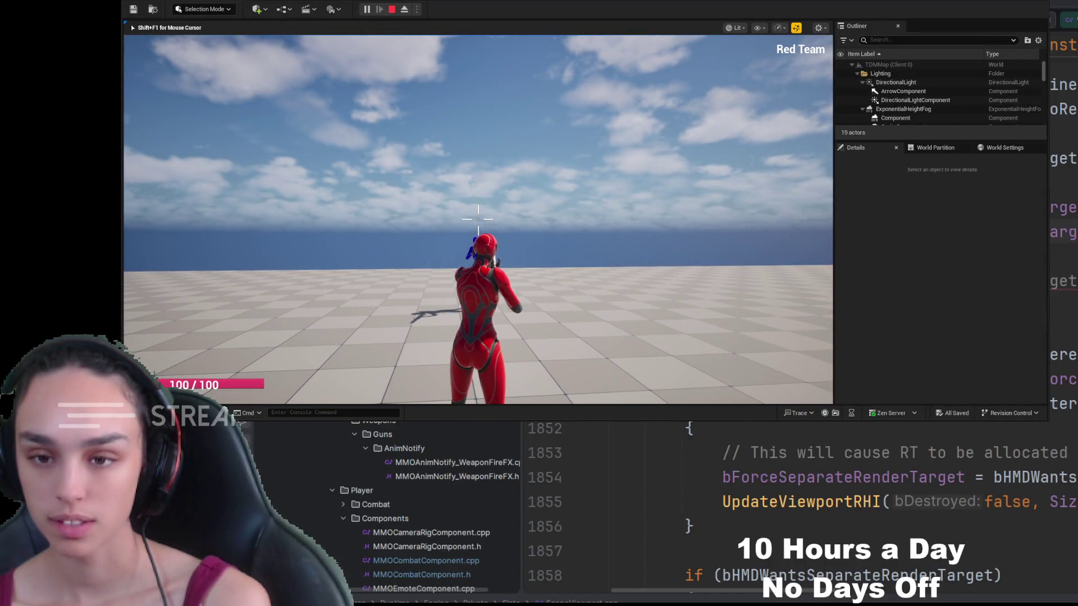
{"action": "left_click", "coordinate": [478, 219]}
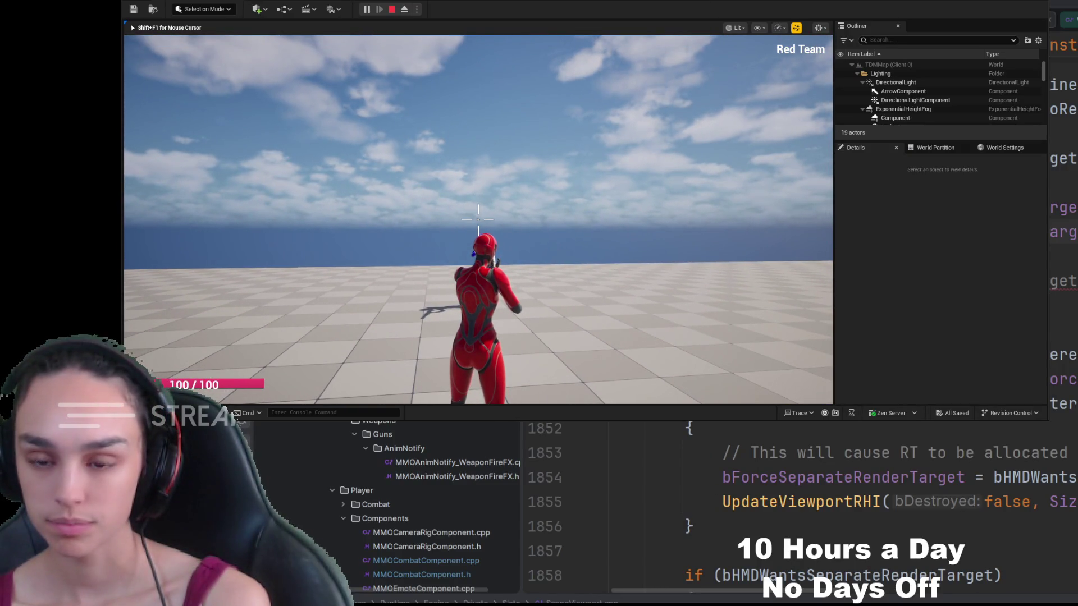
Fire a hip shot, then four aim-down-sights shots at the blue character, checking the hit/miss debug traces
{"action": "left_click", "coordinate": [477, 219]}
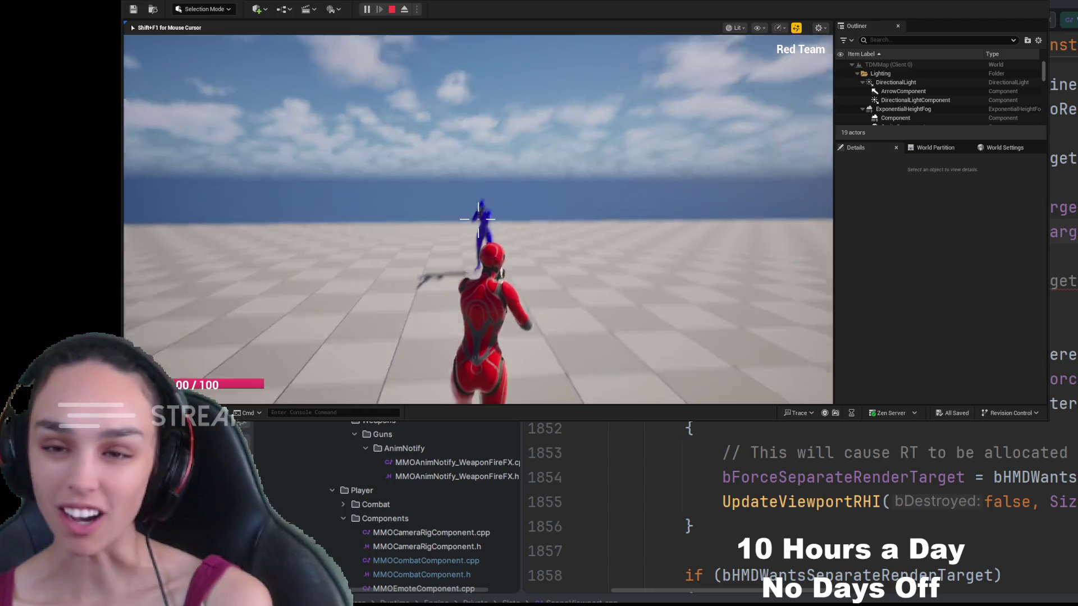
{"action": "right_click", "coordinate": [478, 221]}
{"action": "left_click", "coordinate": [478, 221]}
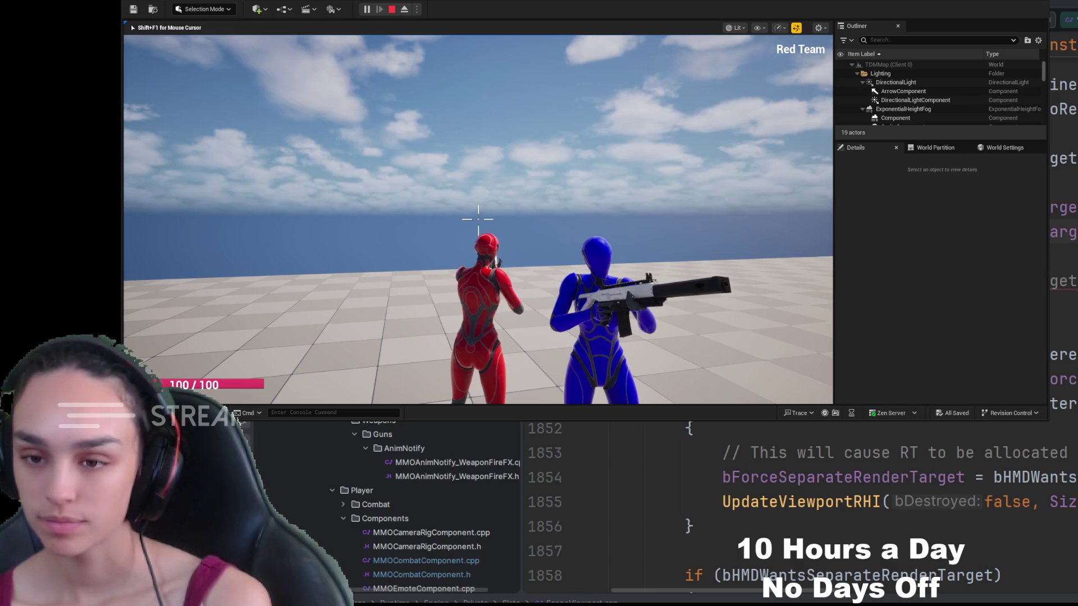
{"action": "right_click", "coordinate": [478, 220]}
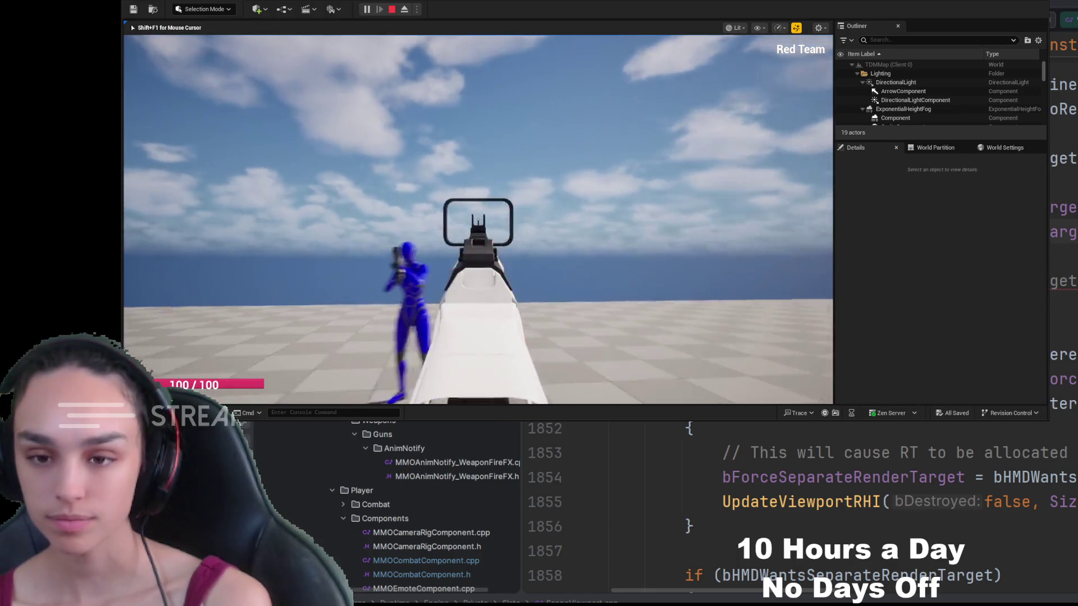
{"action": "left_click", "coordinate": [477, 220]}
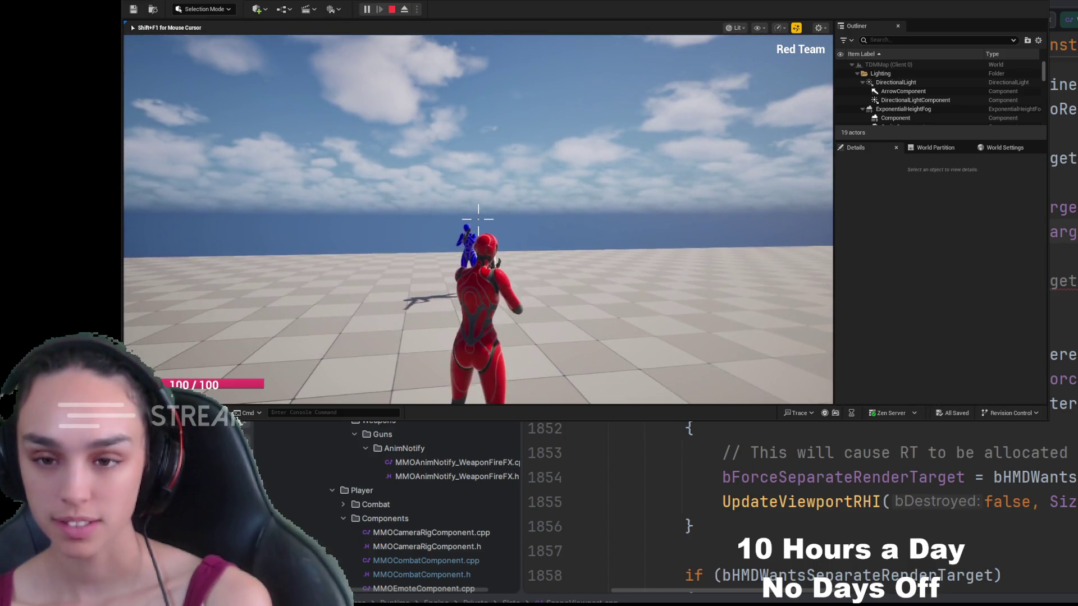
{"action": "right_click", "coordinate": [478, 219]}
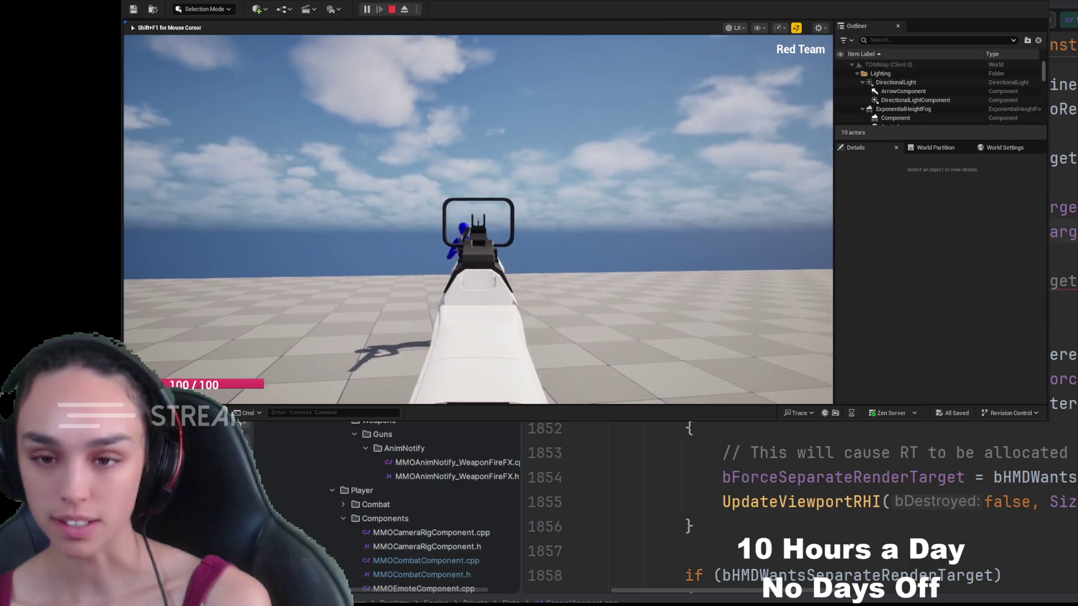
{"action": "left_click", "coordinate": [477, 219]}
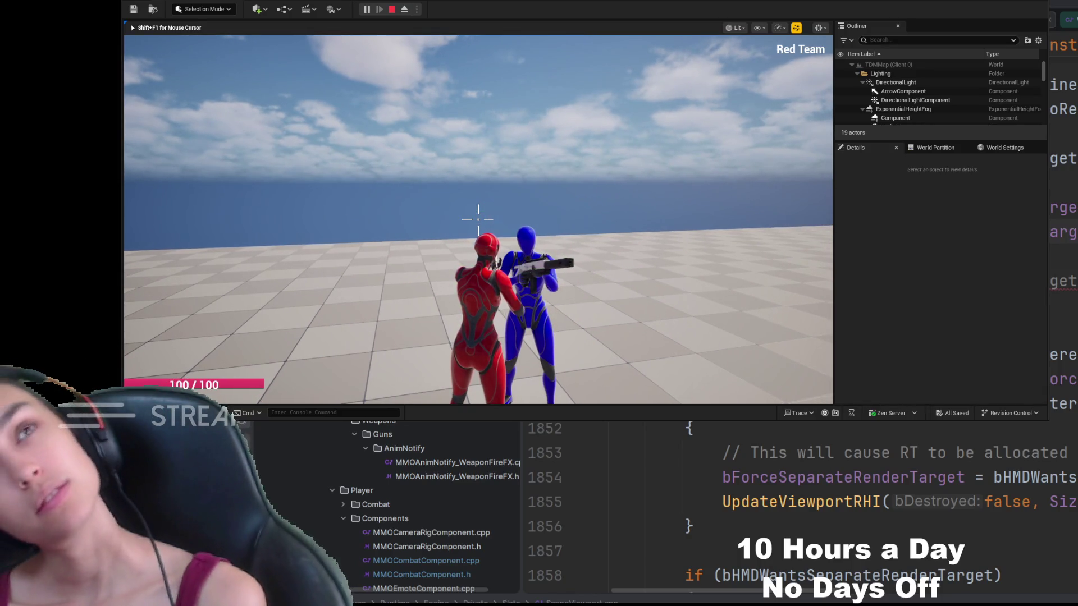
{"action": "right_click", "coordinate": [477, 219]}
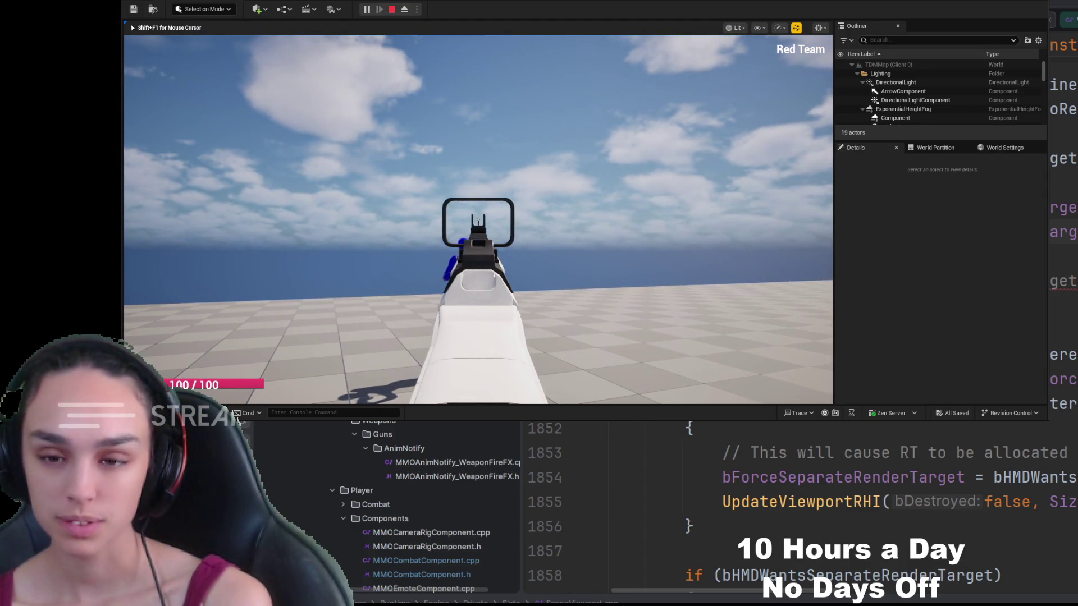
{"action": "left_click", "coordinate": [478, 220]}
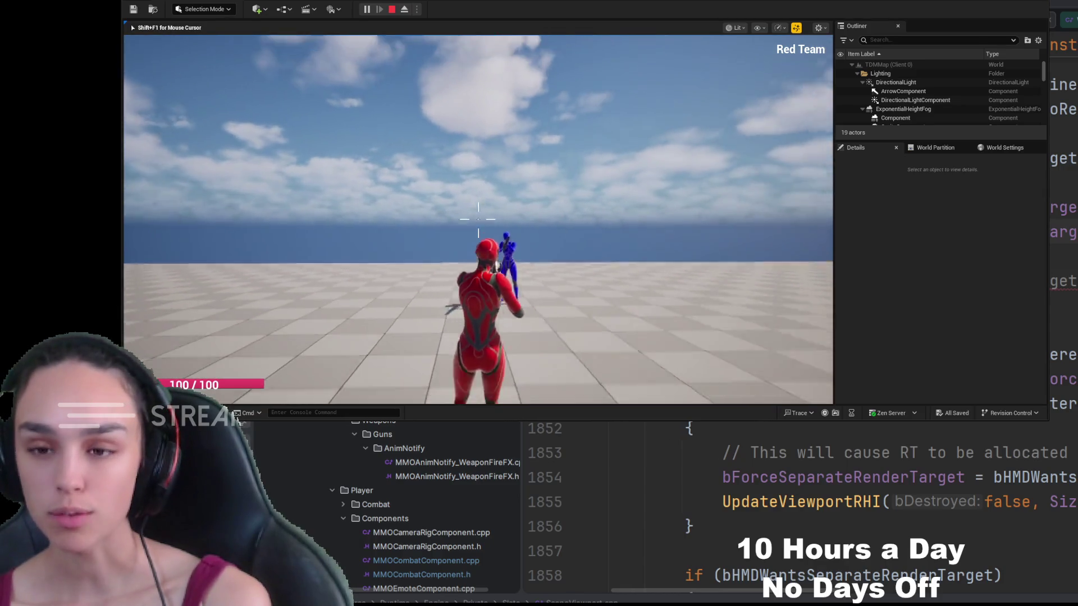
Fire three more aim-down-sights shots at the target, then stop the play-in-editor session
{"action": "right_click", "coordinate": [478, 219]}
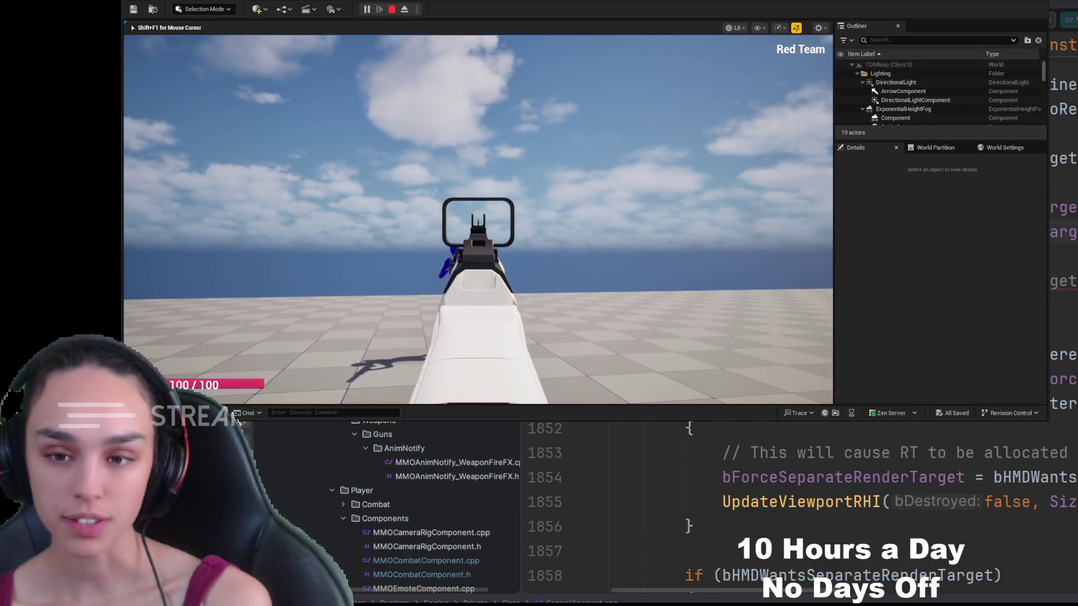
{"action": "left_click", "coordinate": [477, 219]}
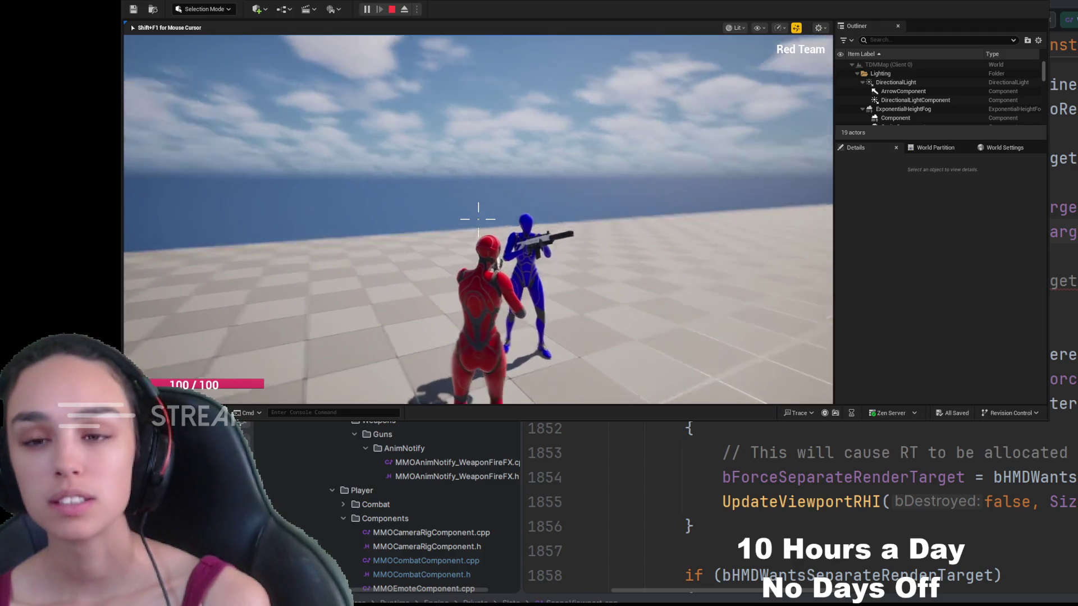
{"action": "right_click", "coordinate": [478, 220]}
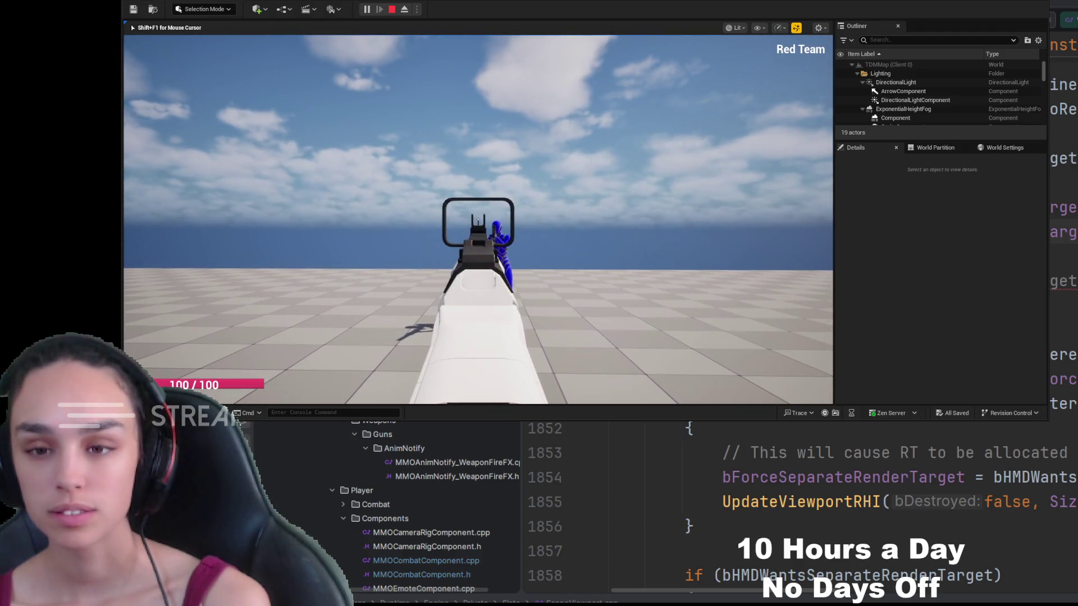
{"action": "left_click", "coordinate": [478, 219]}
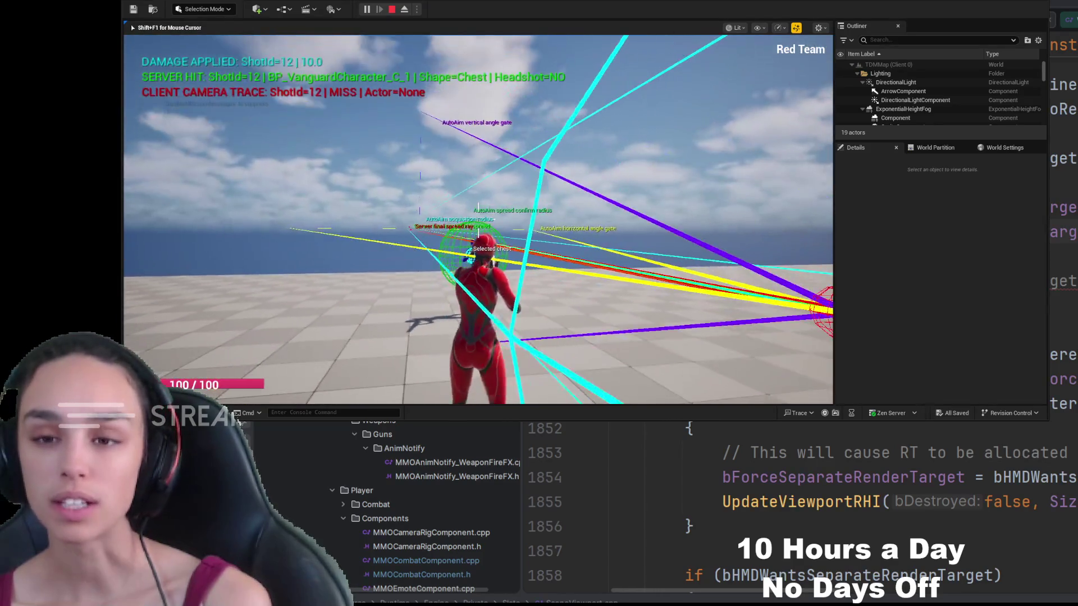
{"action": "right_click", "coordinate": [478, 223]}
{"action": "left_click", "coordinate": [478, 223]}
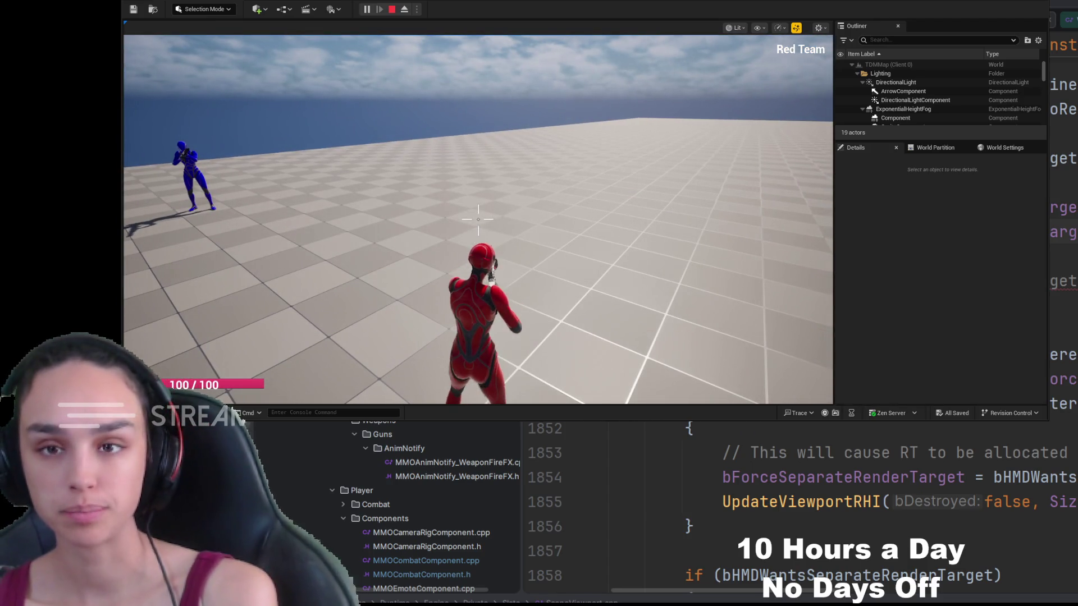
{"action": "left_click", "coordinate": [391, 8]}
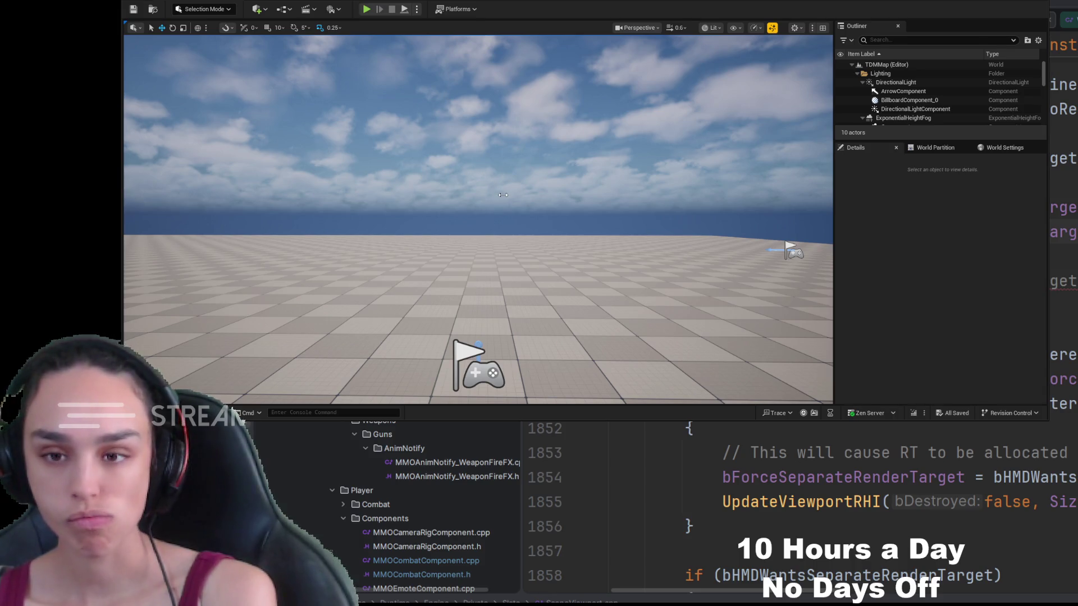
Start a play session, cancel it with Escape while loading, then relaunch the TDMMap play session
{"action": "left_click", "coordinate": [367, 9]}
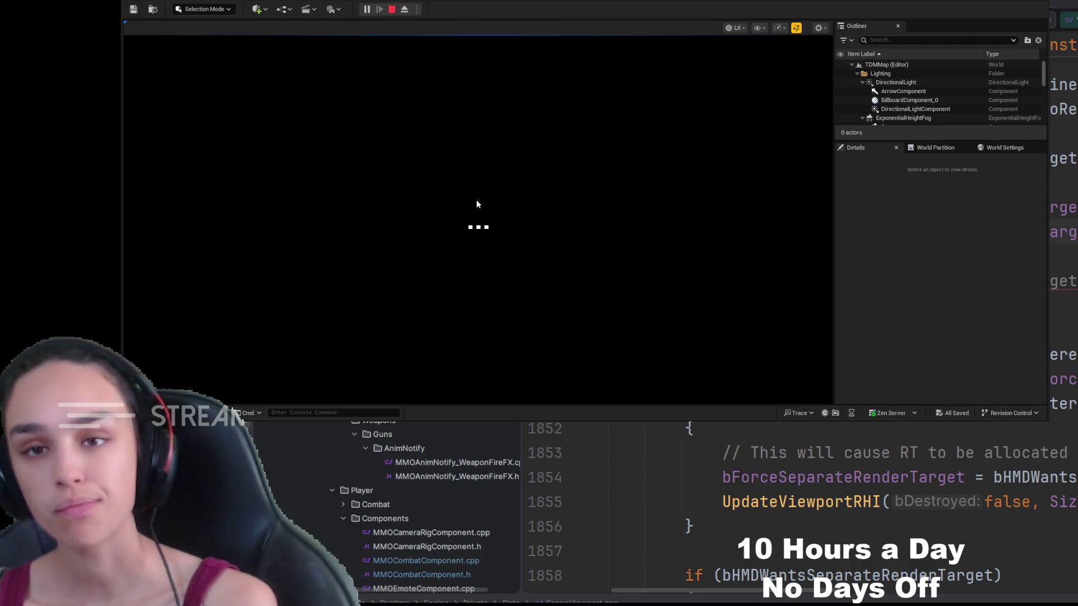
{"action": "key", "text": "Escape"}
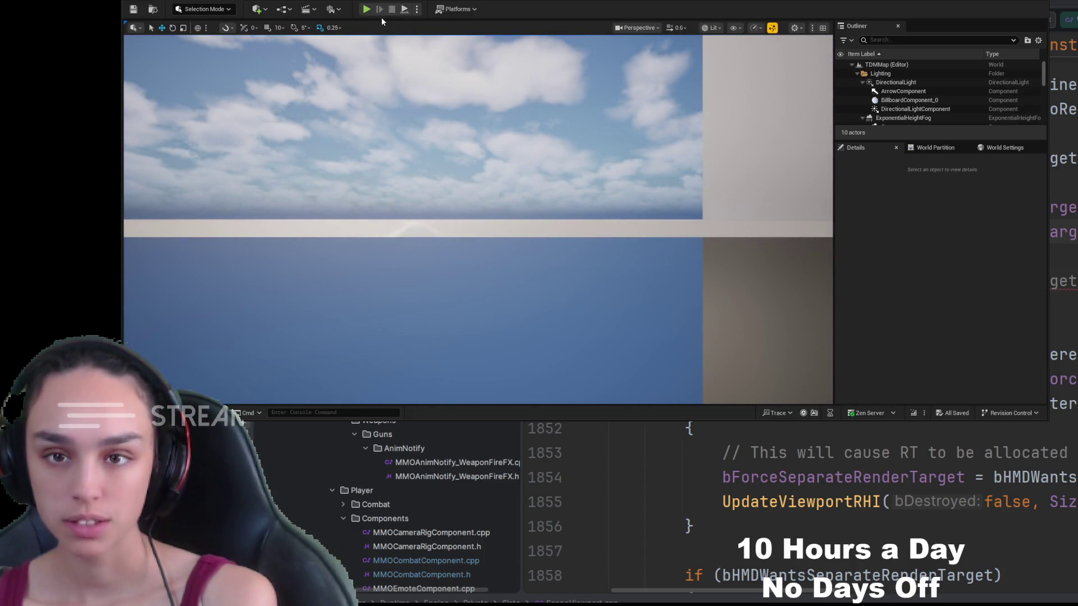
{"action": "left_click", "coordinate": [367, 10]}
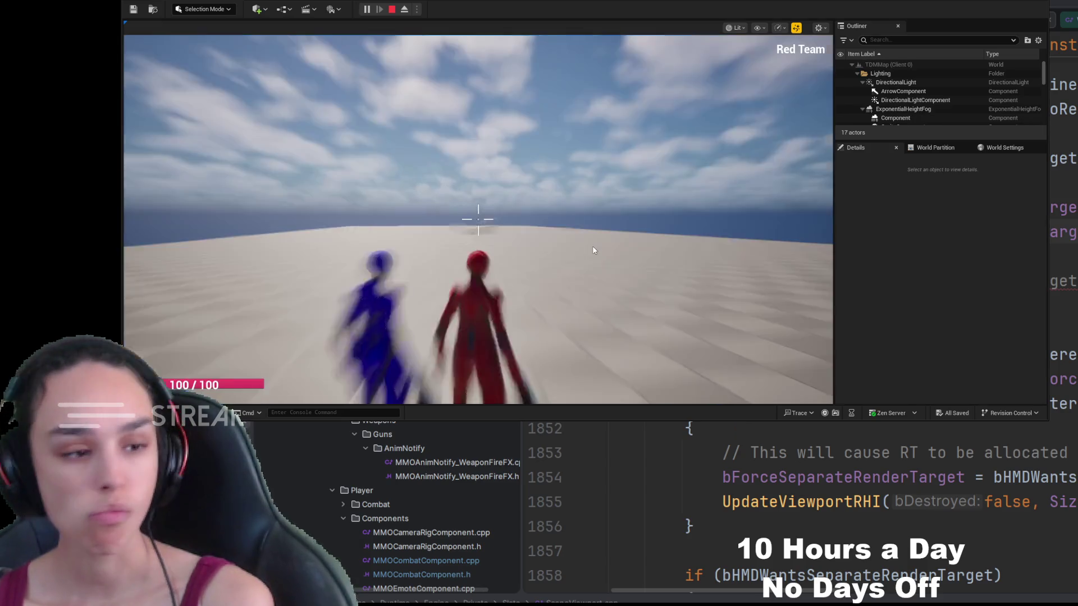
Fire three aim-down-sights shots at the blue characters until shot 3 logs a 10-damage chest hit with debug lines
{"action": "left_click", "coordinate": [478, 220]}
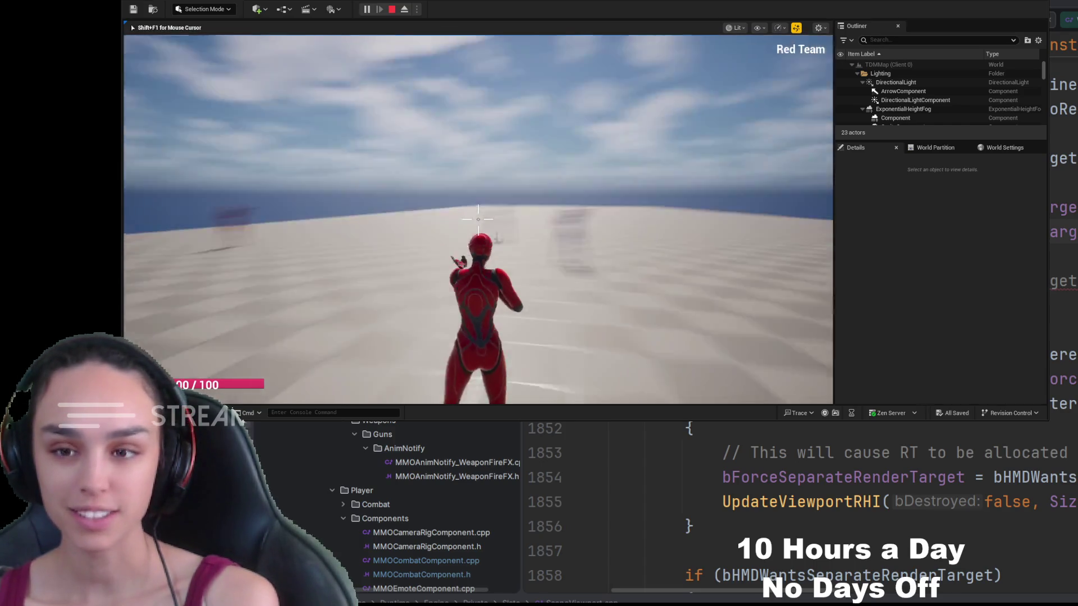
{"action": "right_click", "coordinate": [479, 219]}
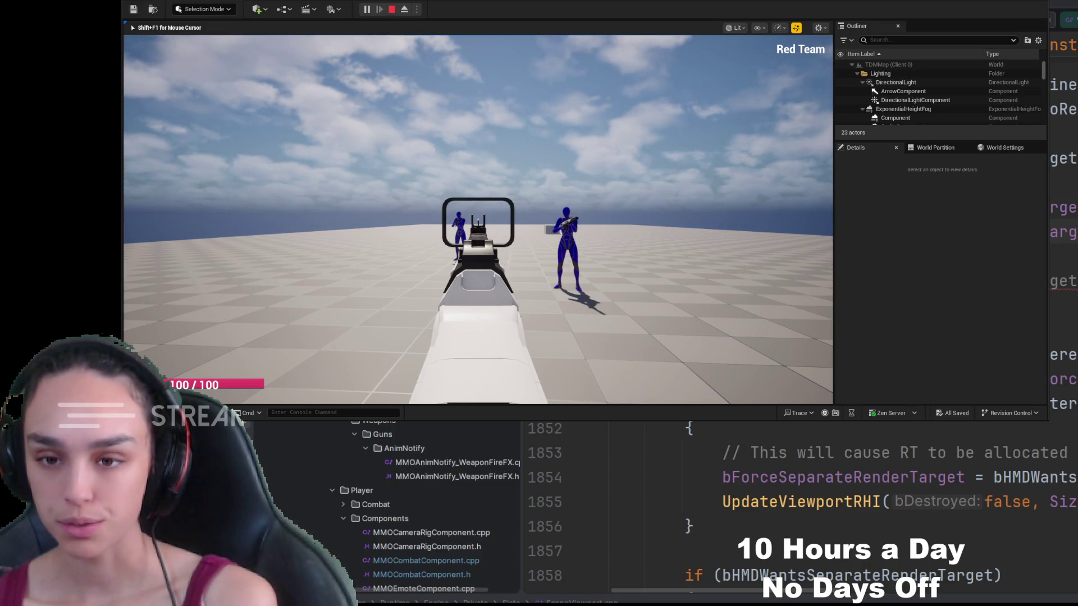
{"action": "left_click", "coordinate": [478, 219]}
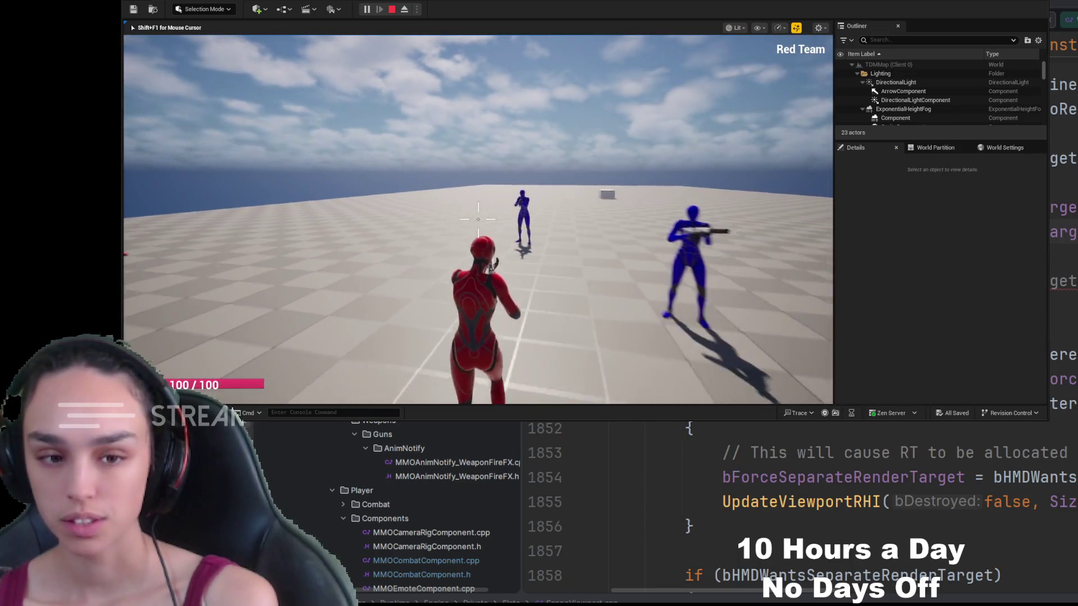
{"action": "right_click", "coordinate": [477, 217]}
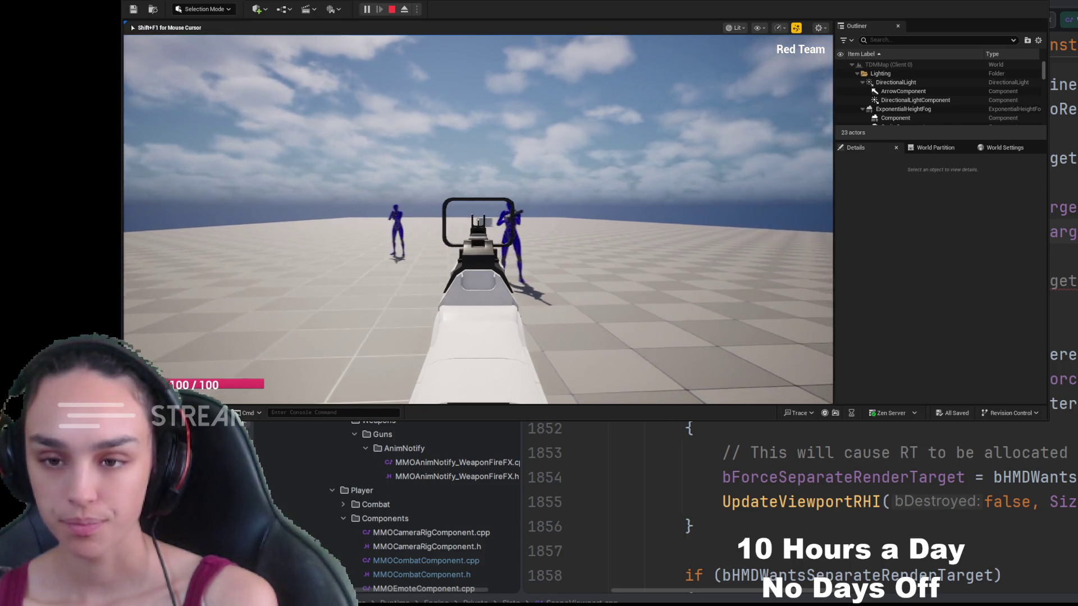
{"action": "left_click", "coordinate": [478, 218]}
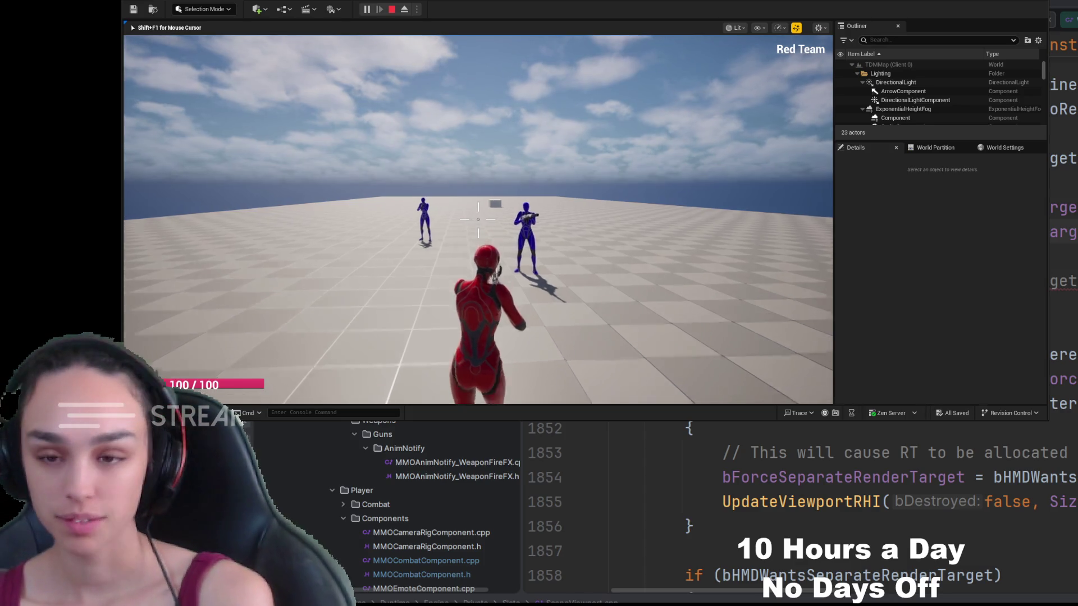
{"action": "right_click", "coordinate": [478, 219]}
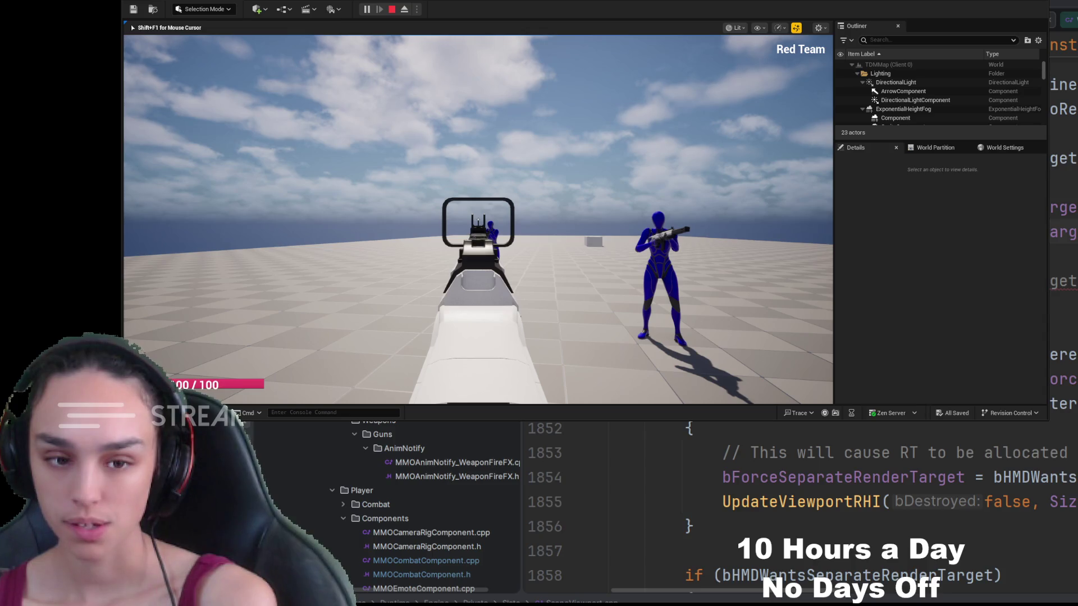
{"action": "left_click", "coordinate": [478, 219]}
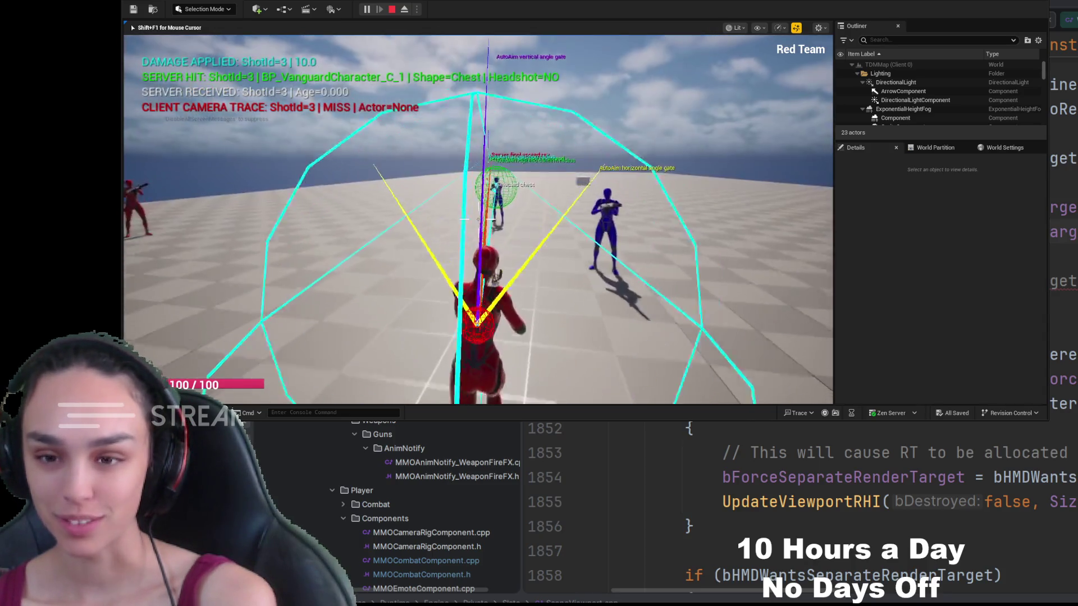
Reposition with W/S, land aimed shot 4 on a blue character's chest for 10 damage, then back away as the debug fades
{"action": "key", "text": "w"}
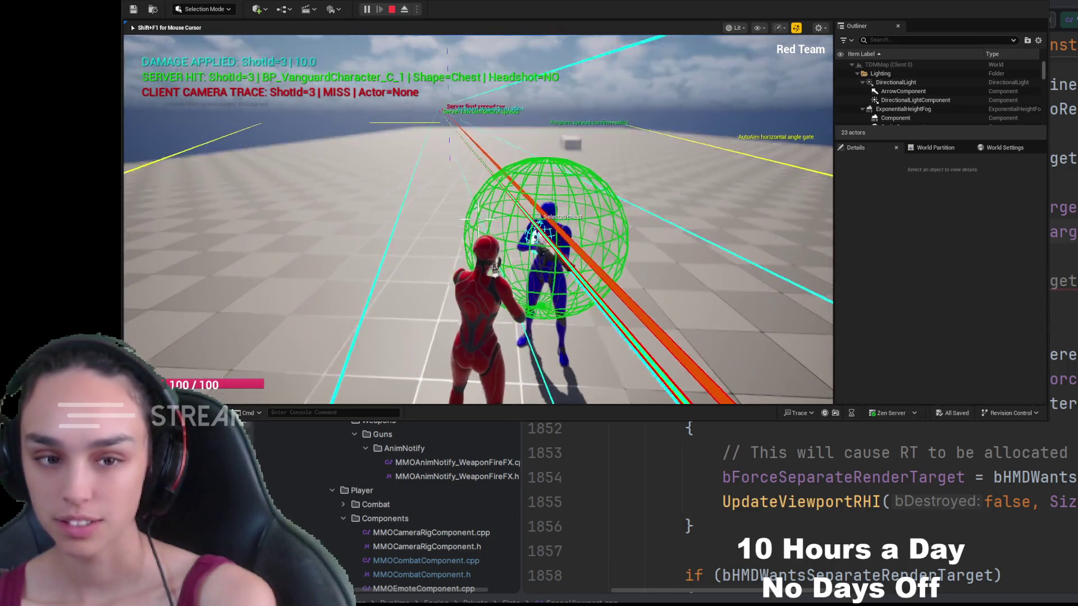
{"action": "key", "text": "s"}
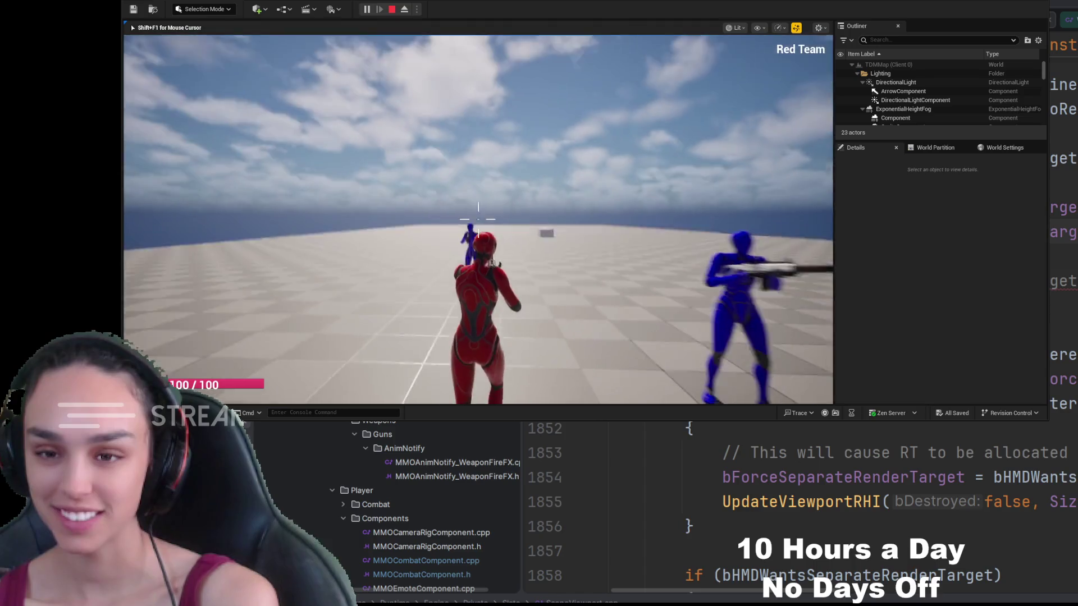
{"action": "right_click", "coordinate": [478, 219]}
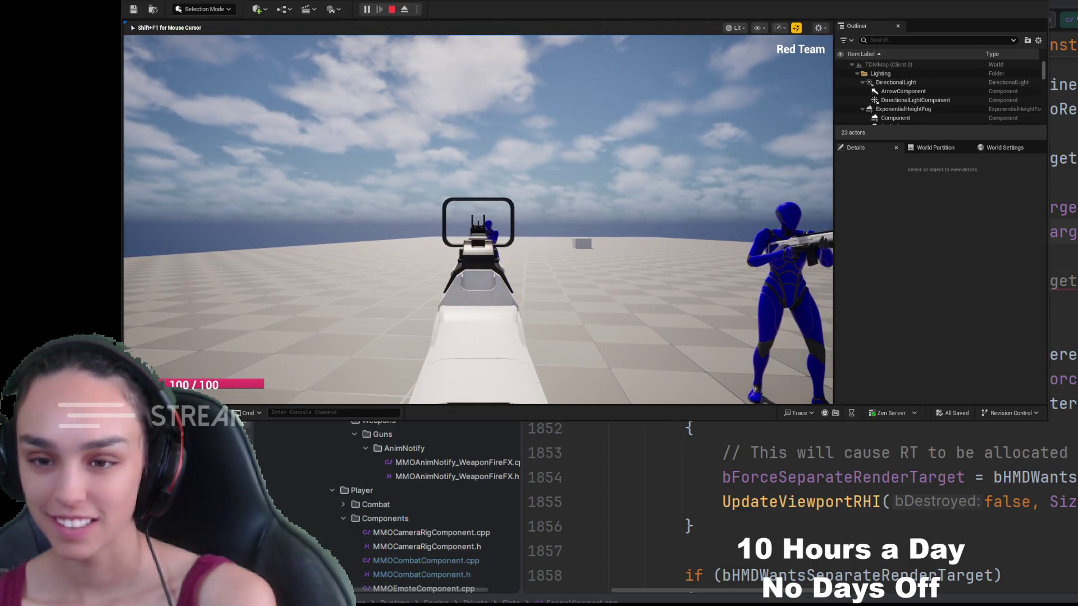
{"action": "left_click", "coordinate": [478, 219]}
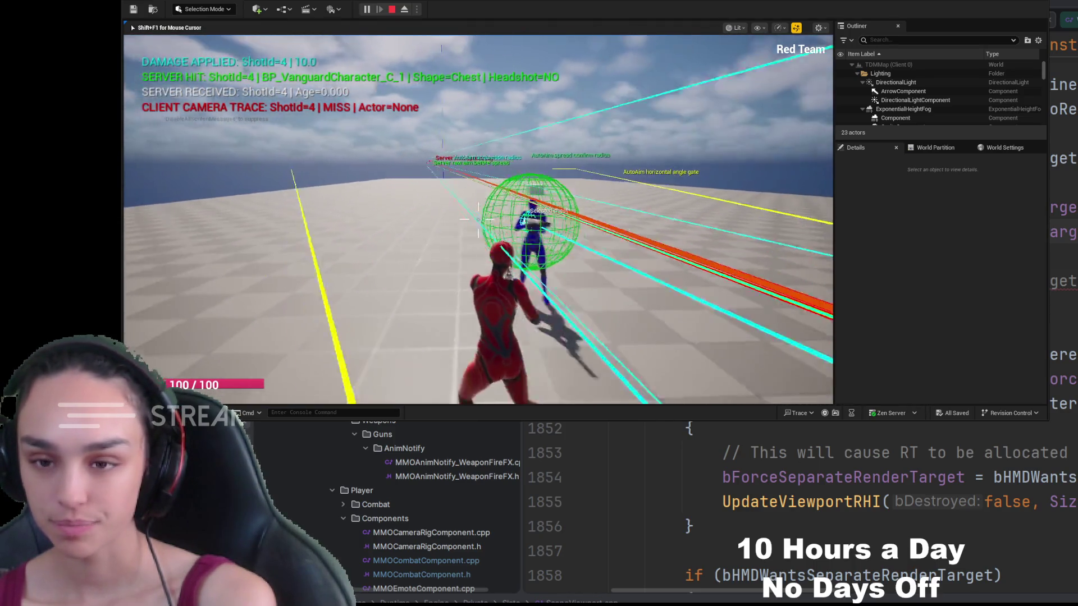
{"action": "key", "text": "s"}
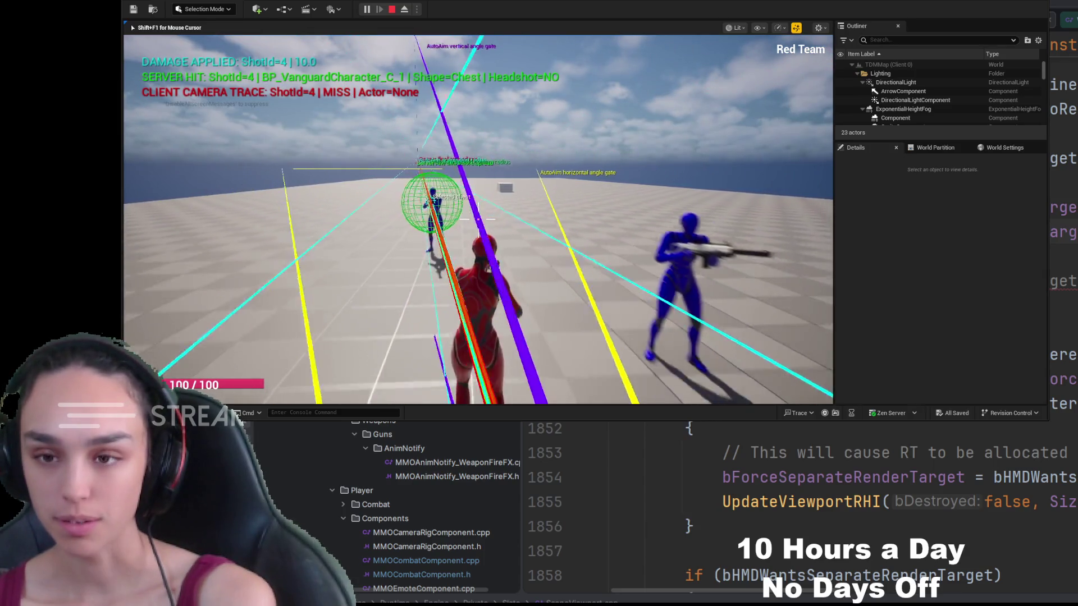
{"action": "key", "text": "s"}
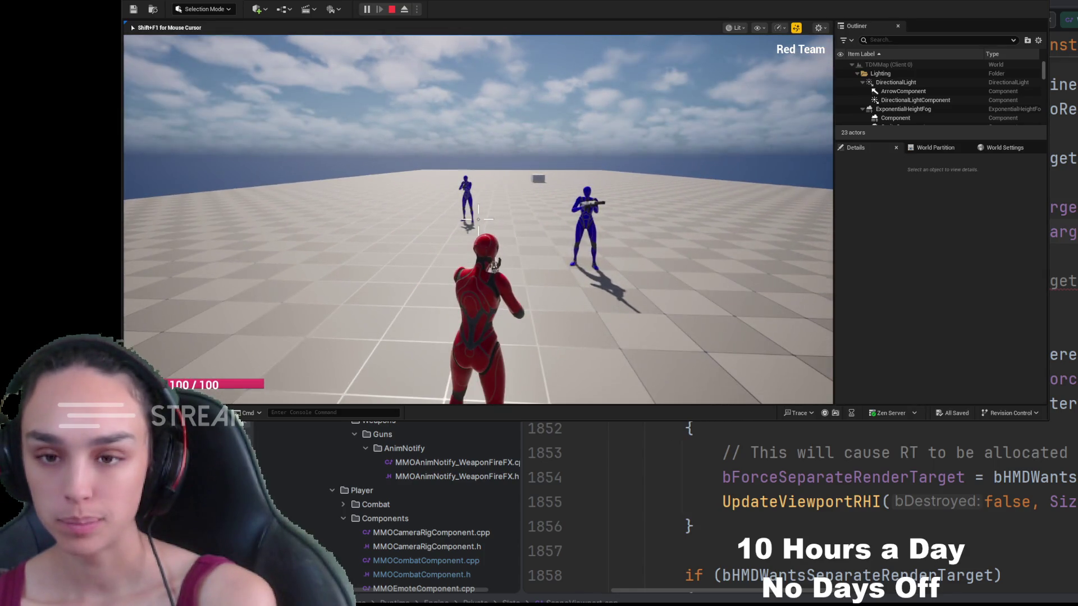
{"action": "key", "text": "s"}
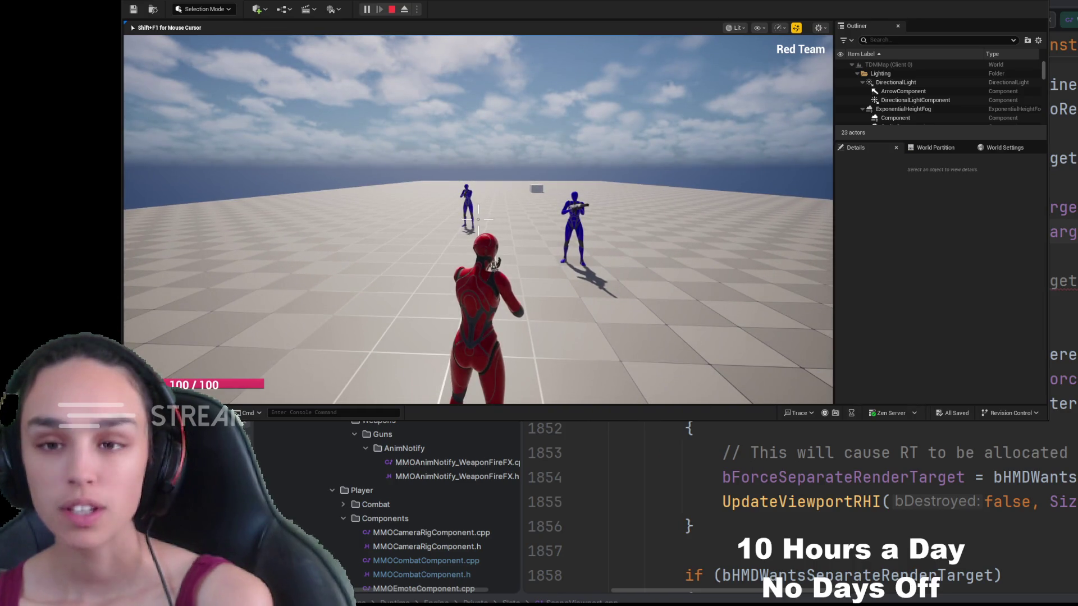
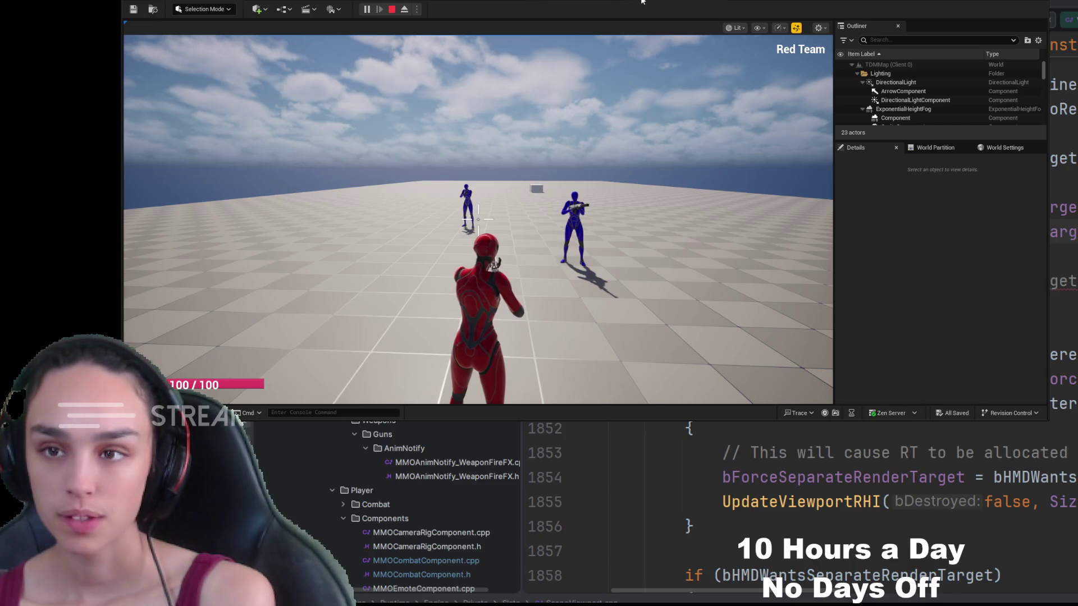
Review the rifle's Auto Aim settings and the GA_RifleFire blueprint, then return to the running level
{"action": "key", "text": "alt+Tab"}
{"action": "scroll", "coordinate": [405, 227], "scroll_direction": "down", "scroll_amount": 5}
{"action": "scroll", "coordinate": [389, 262], "scroll_direction": "down", "scroll_amount": 3}
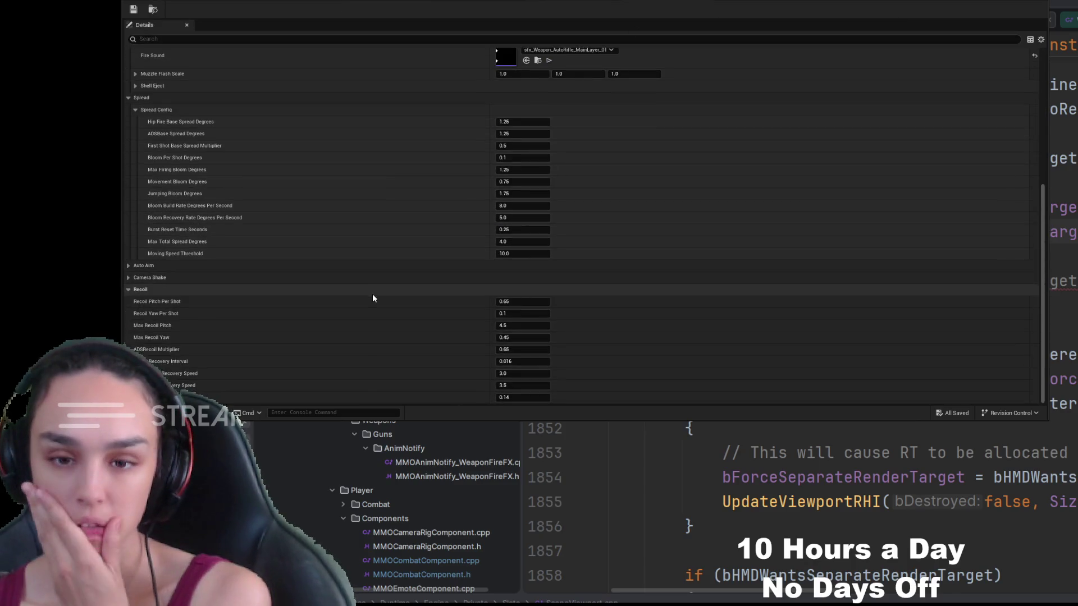
{"action": "scroll", "coordinate": [355, 307], "scroll_direction": "up", "scroll_amount": 1}
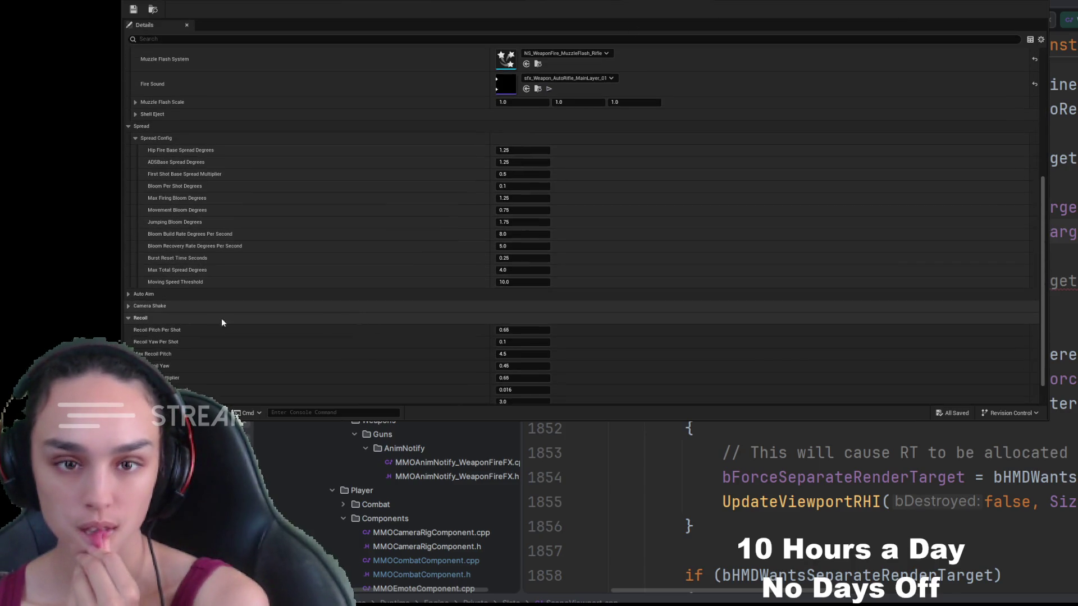
{"action": "left_click", "coordinate": [131, 295]}
{"action": "scroll", "coordinate": [343, 365], "scroll_direction": "down", "scroll_amount": 2}
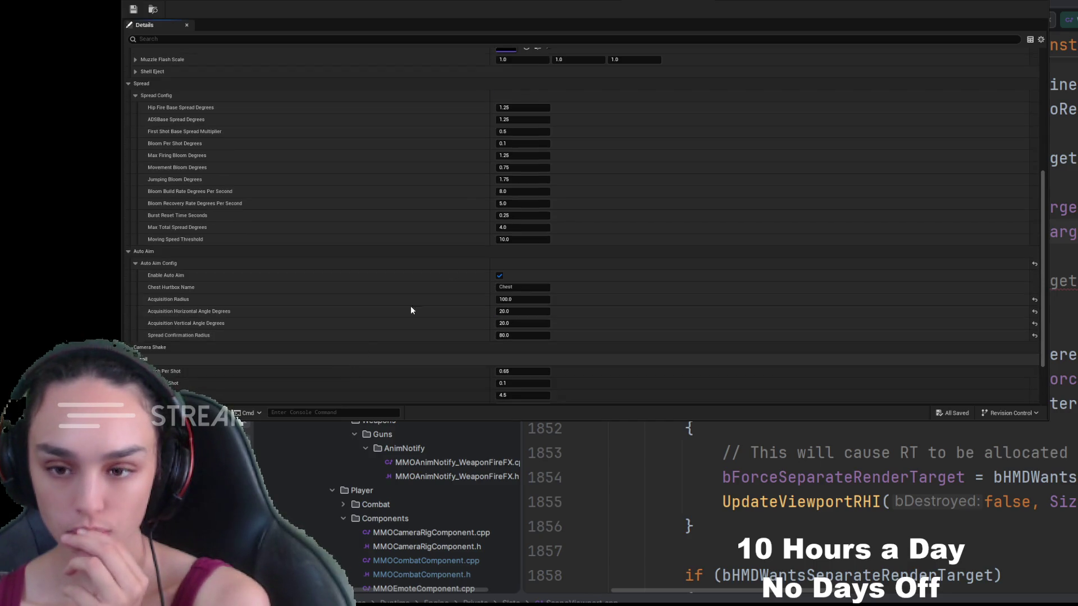
{"action": "left_click", "coordinate": [650, 3]}
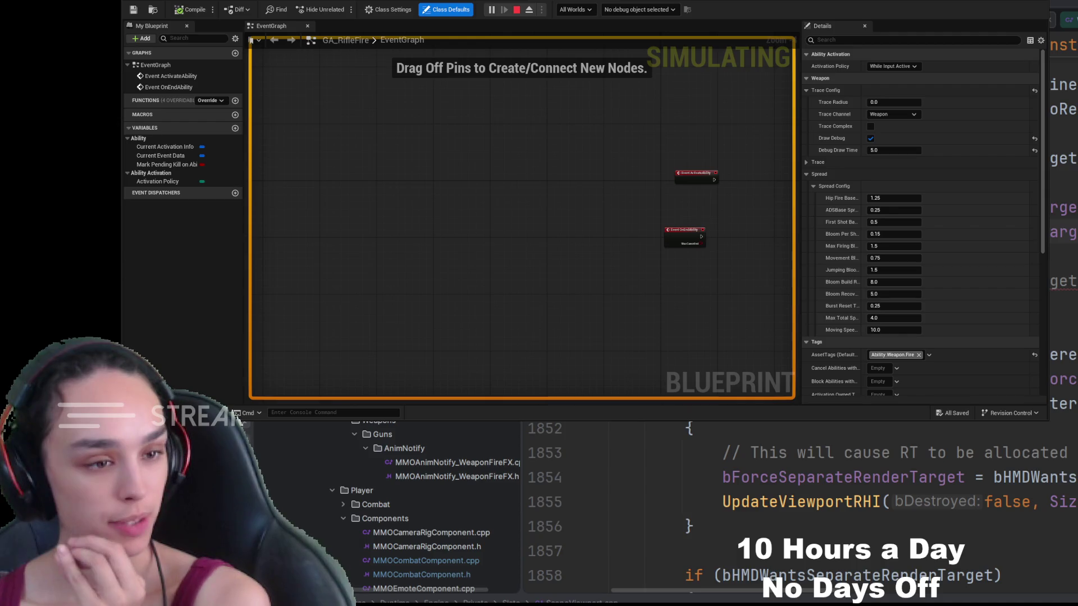
{"action": "left_click", "coordinate": [191, 2]}
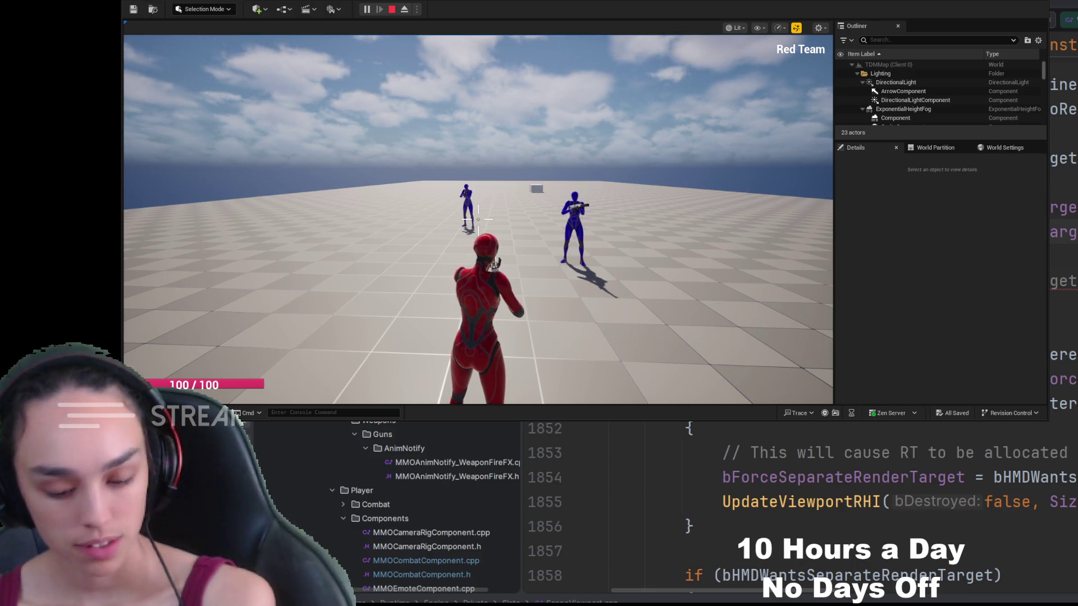
Take control of the game and fire a series of test shots at the blue characters
{"action": "left_click", "coordinate": [537, 76]}
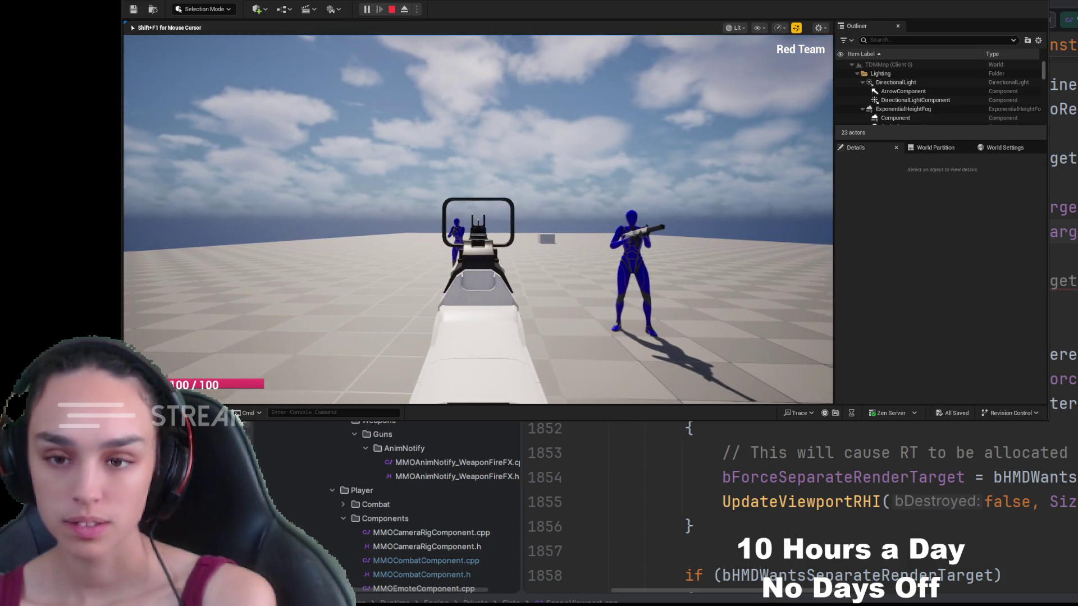
{"action": "right_click", "coordinate": [479, 219]}
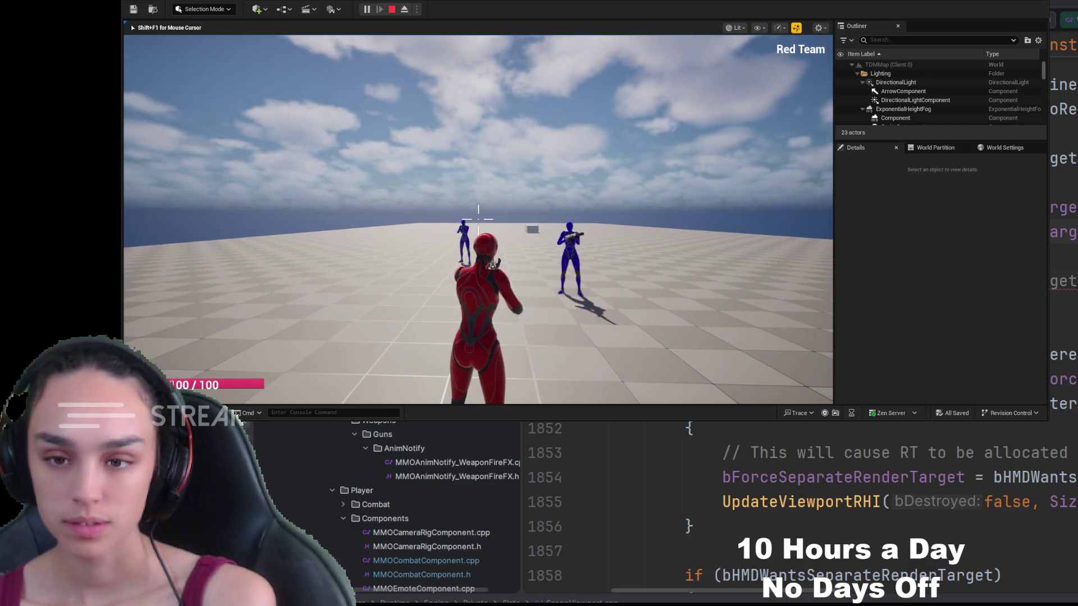
{"action": "left_click", "coordinate": [478, 219]}
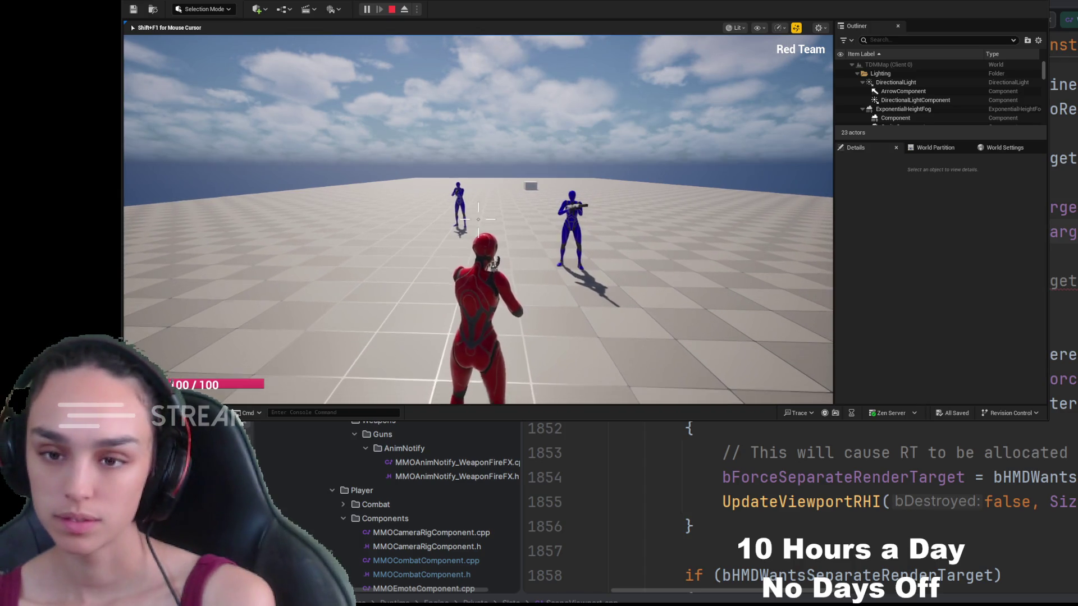
{"action": "left_click", "coordinate": [479, 219]}
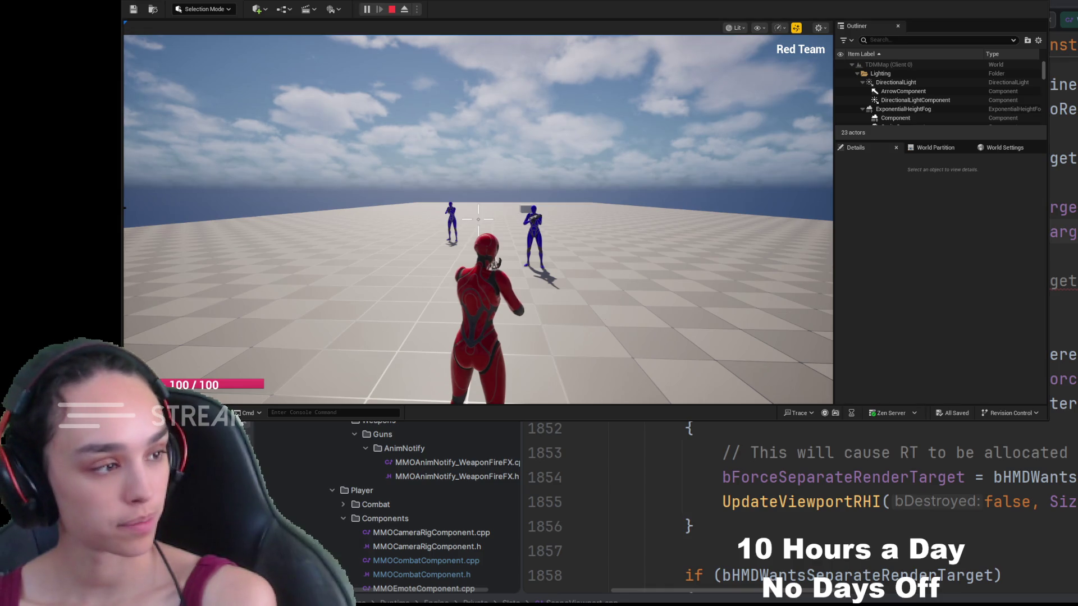
{"action": "left_click", "coordinate": [459, 206]}
{"action": "left_click", "coordinate": [479, 221]}
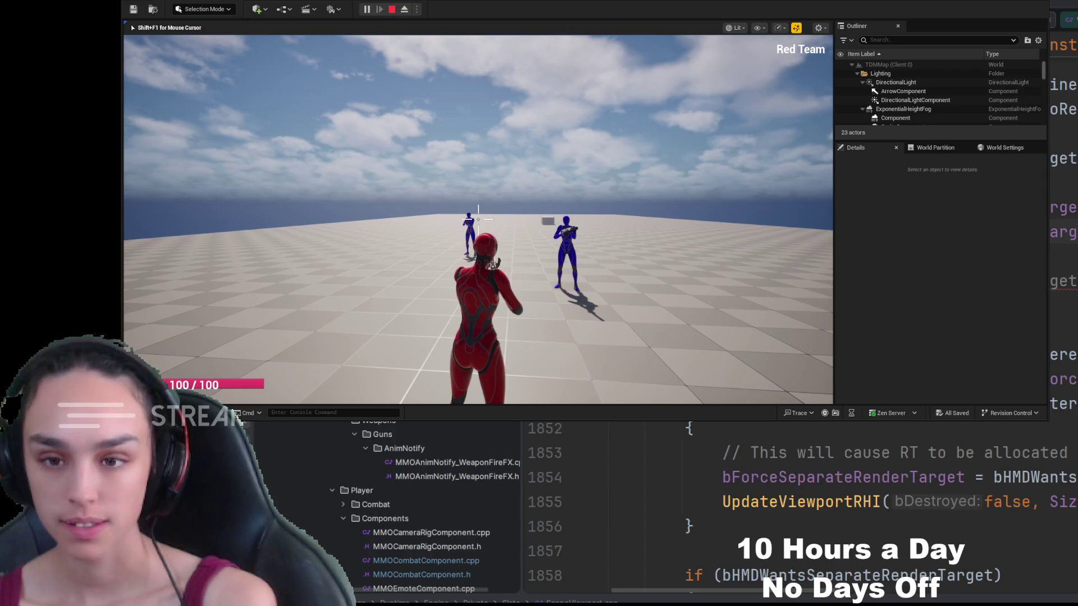
{"action": "left_click", "coordinate": [477, 217]}
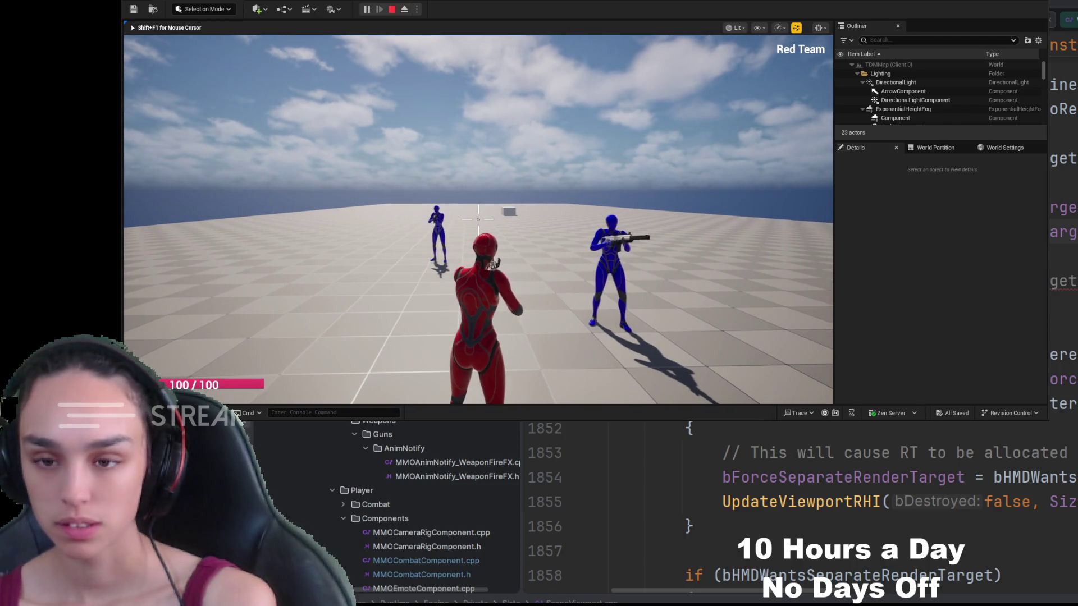
{"action": "left_click", "coordinate": [479, 219]}
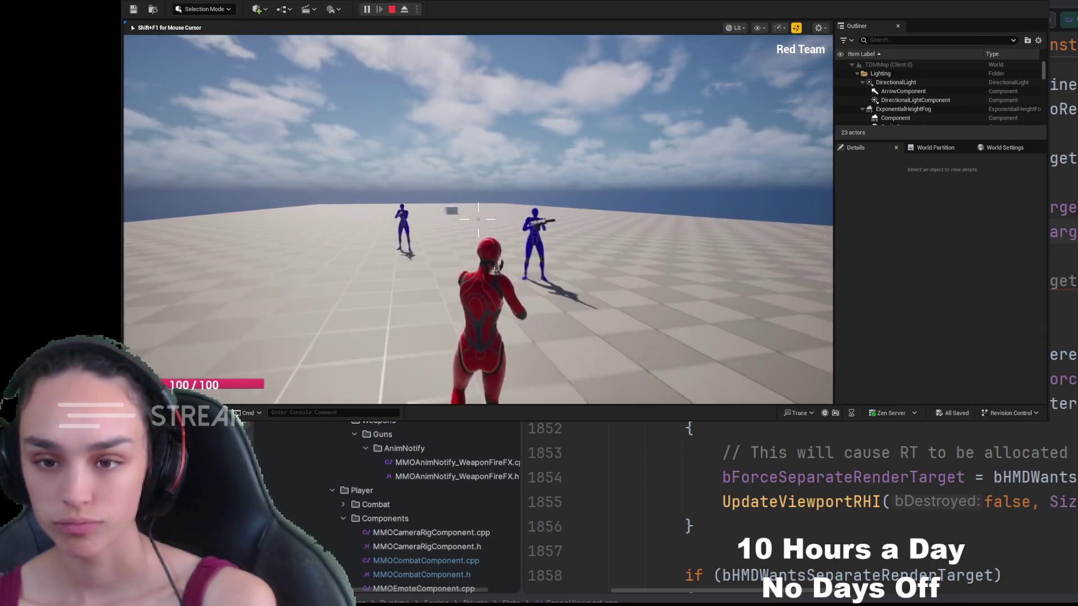
{"action": "left_click", "coordinate": [478, 214]}
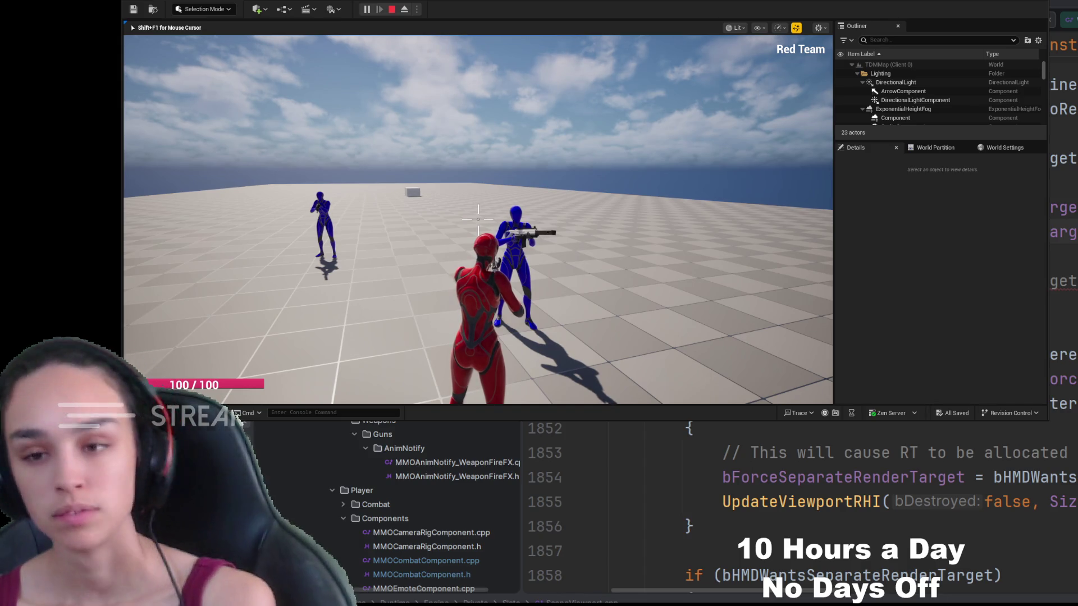
Fire from a backed-off position, then set GA_RifleFire's Debug Draw Time to 120 and resume play
{"action": "key", "text": "s"}
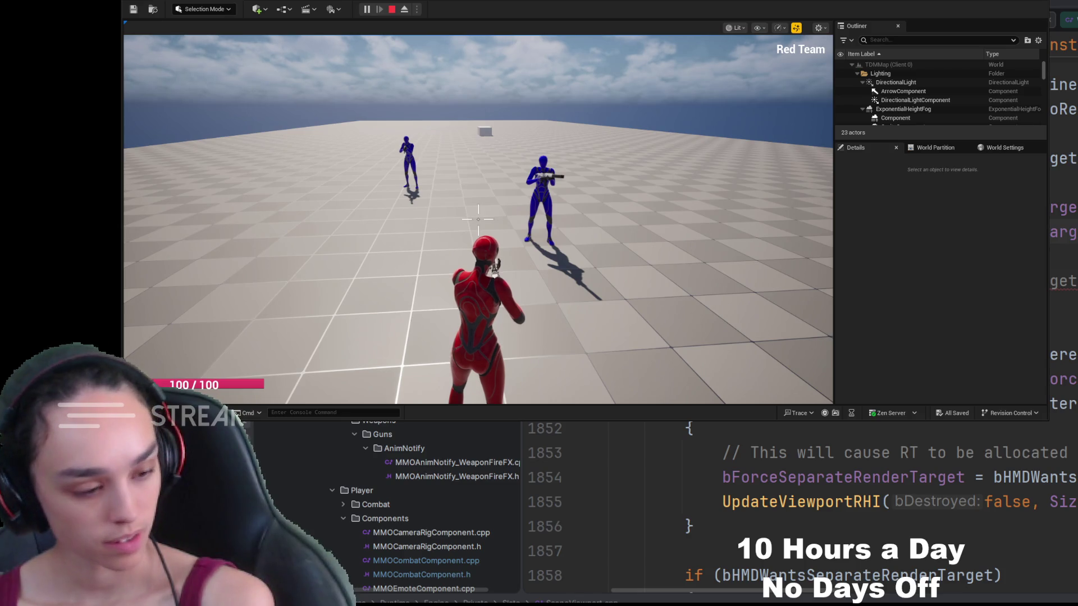
{"action": "left_click", "coordinate": [603, 191]}
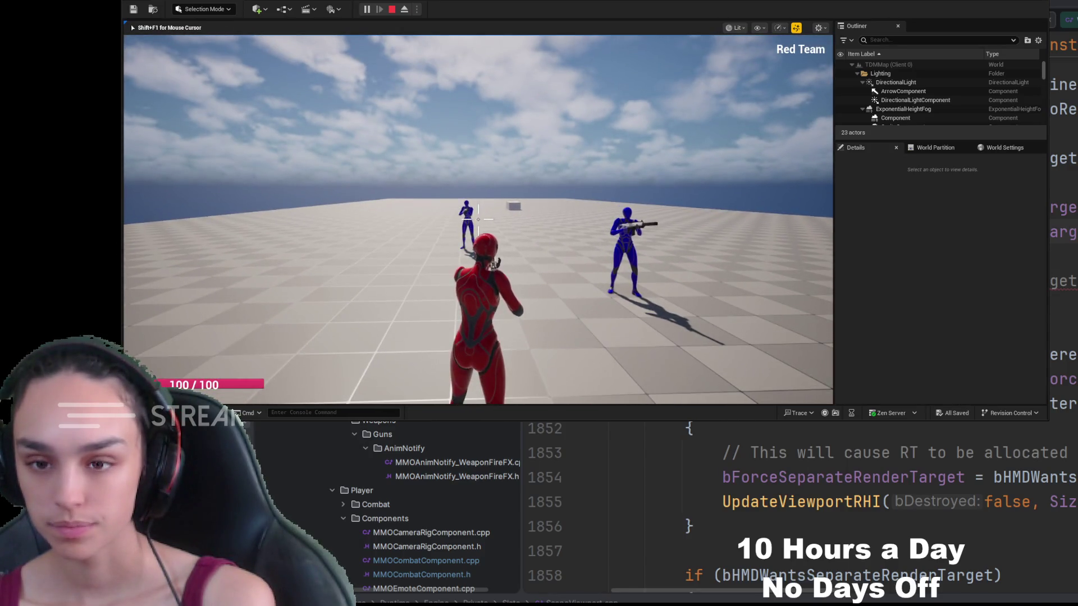
{"action": "left_click", "coordinate": [478, 220]}
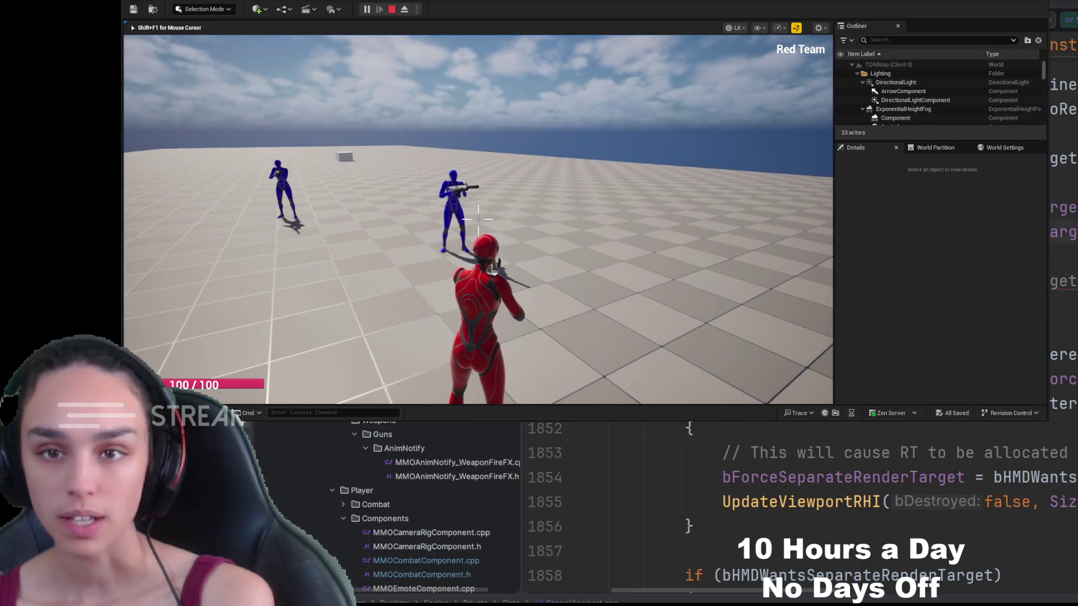
{"action": "left_click", "coordinate": [561, 2]}
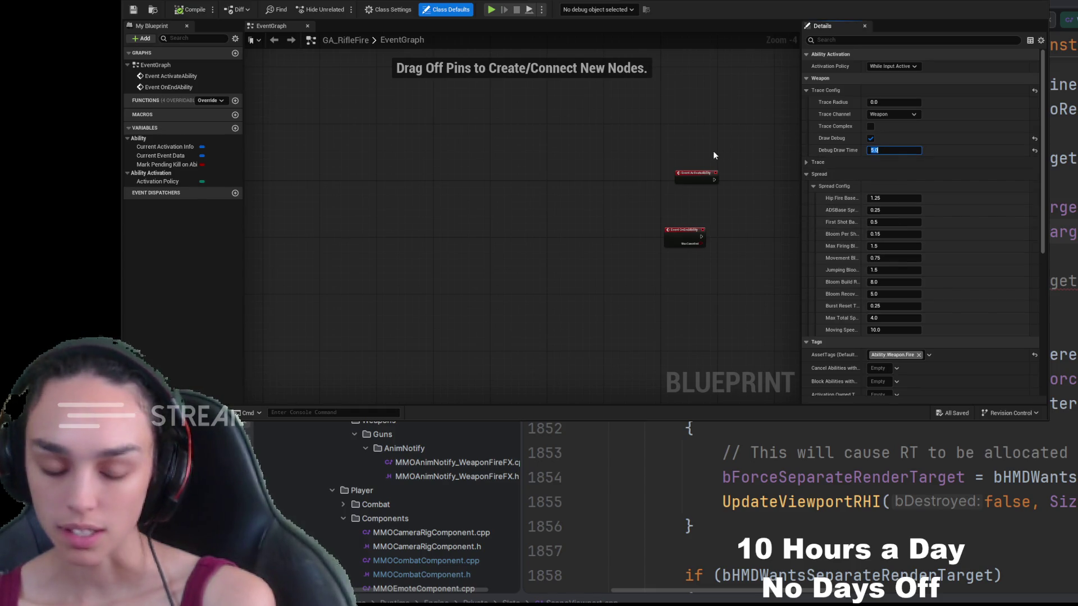
{"action": "type", "text": "120"}
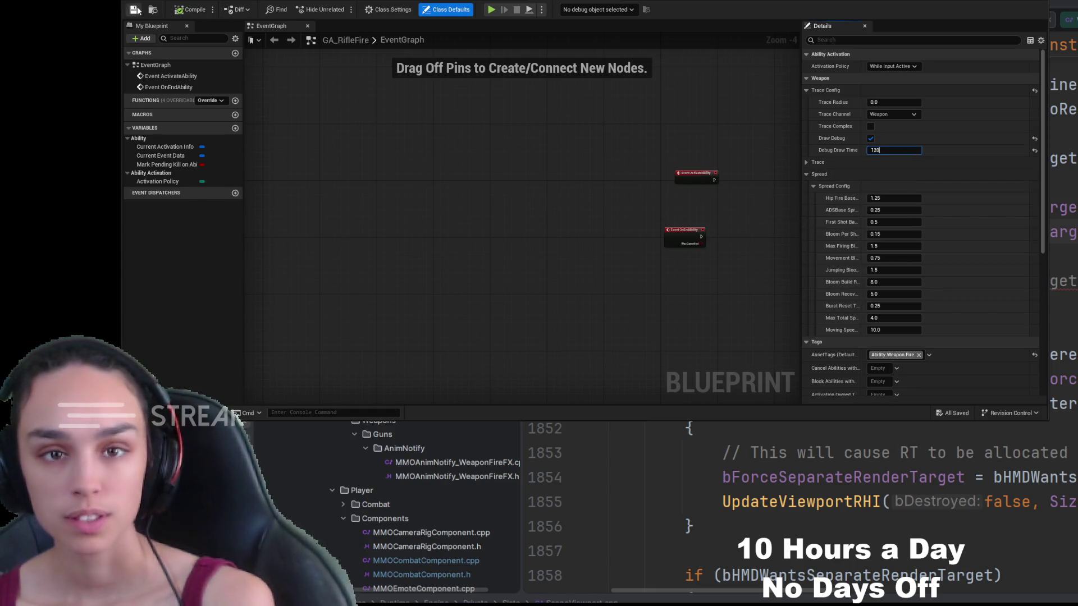
{"action": "left_click", "coordinate": [491, 9]}
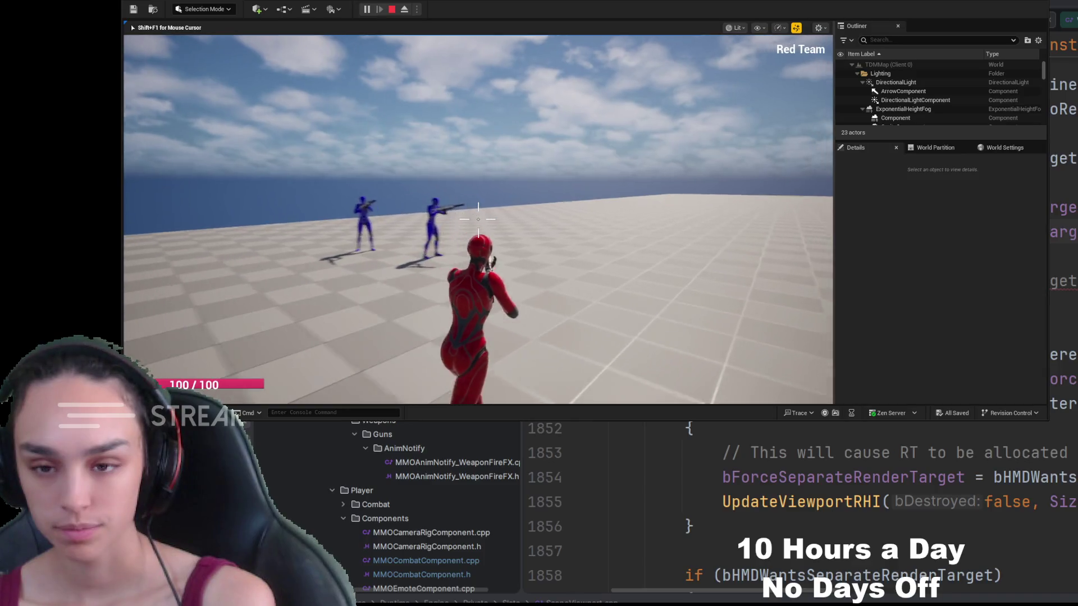
Fire shots while strafing left and right to inspect the long-lasting auto-aim debug traces
{"action": "left_click", "coordinate": [479, 215]}
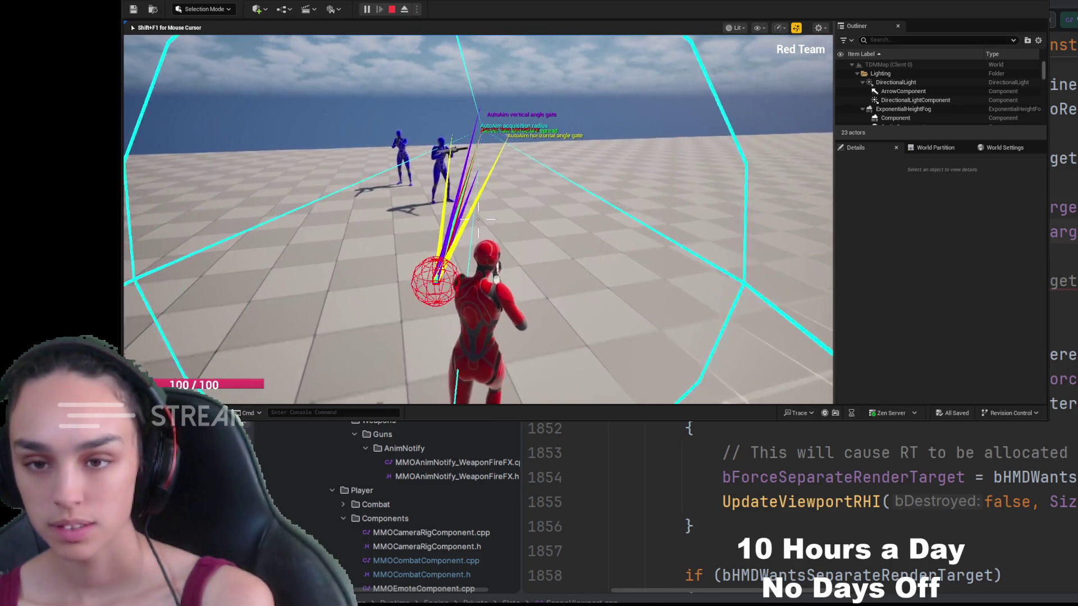
{"action": "left_click", "coordinate": [478, 219]}
{"action": "key", "text": "d"}
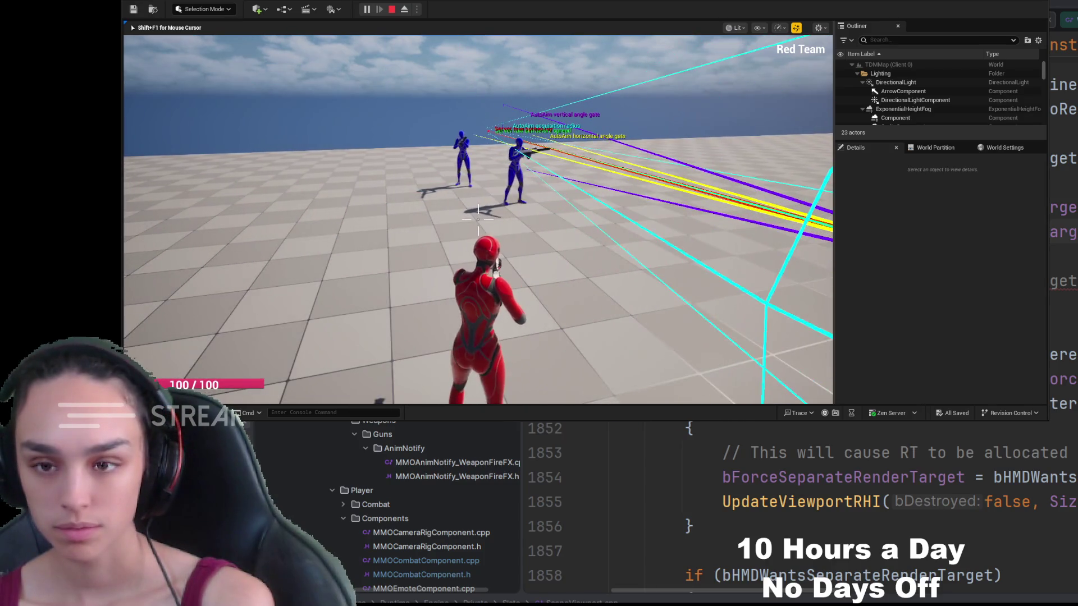
{"action": "key", "text": "a"}
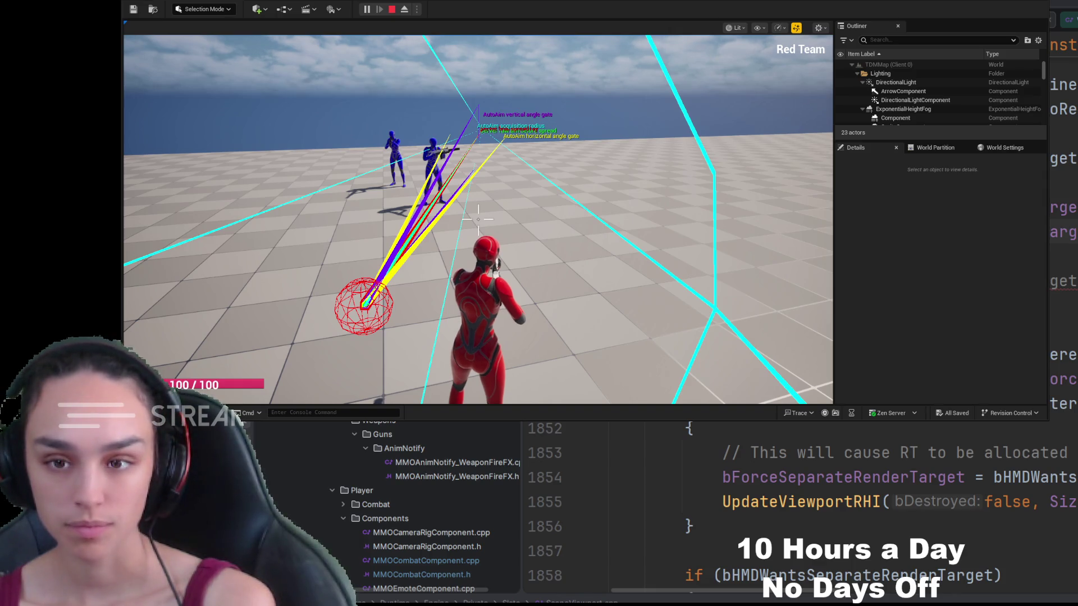
{"action": "left_click", "coordinate": [396, 172]}
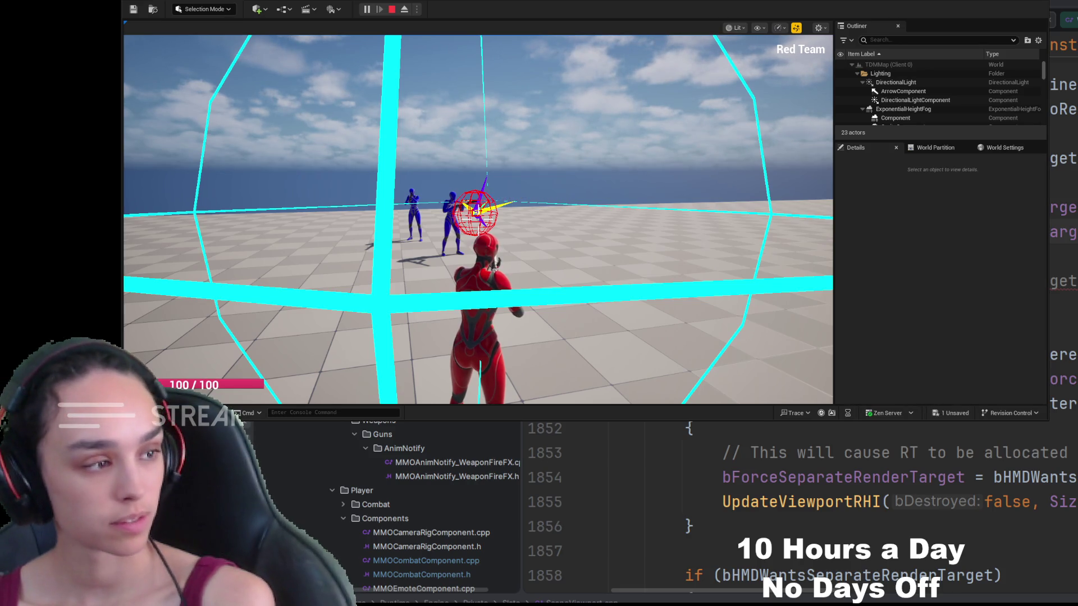
Aim down sights, fire at the blue targets, then stop the play-in-editor session
{"action": "right_click", "coordinate": [479, 220]}
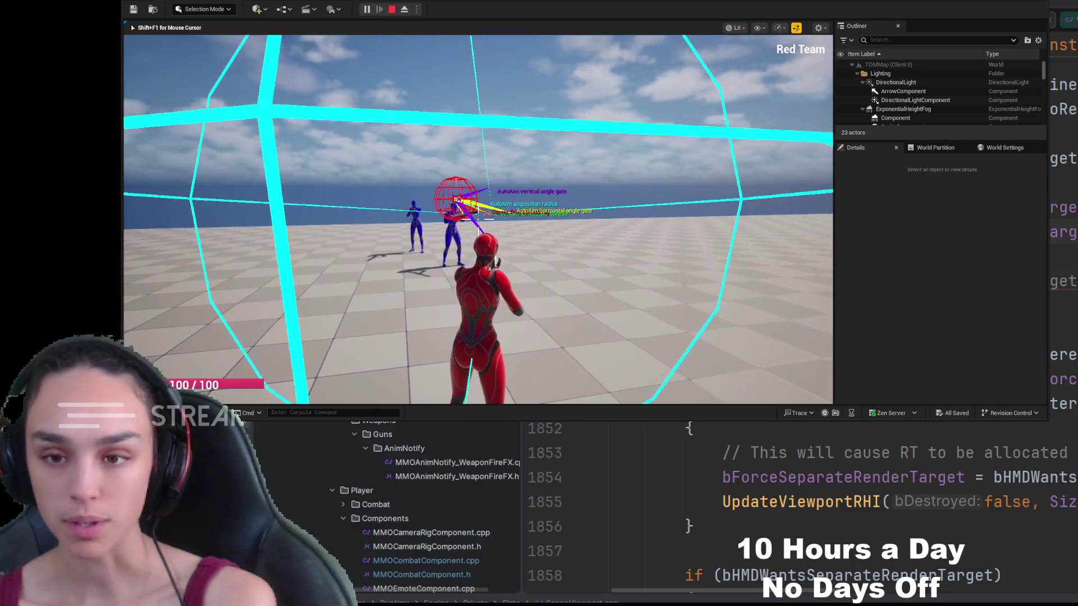
{"action": "right_click", "coordinate": [479, 220]}
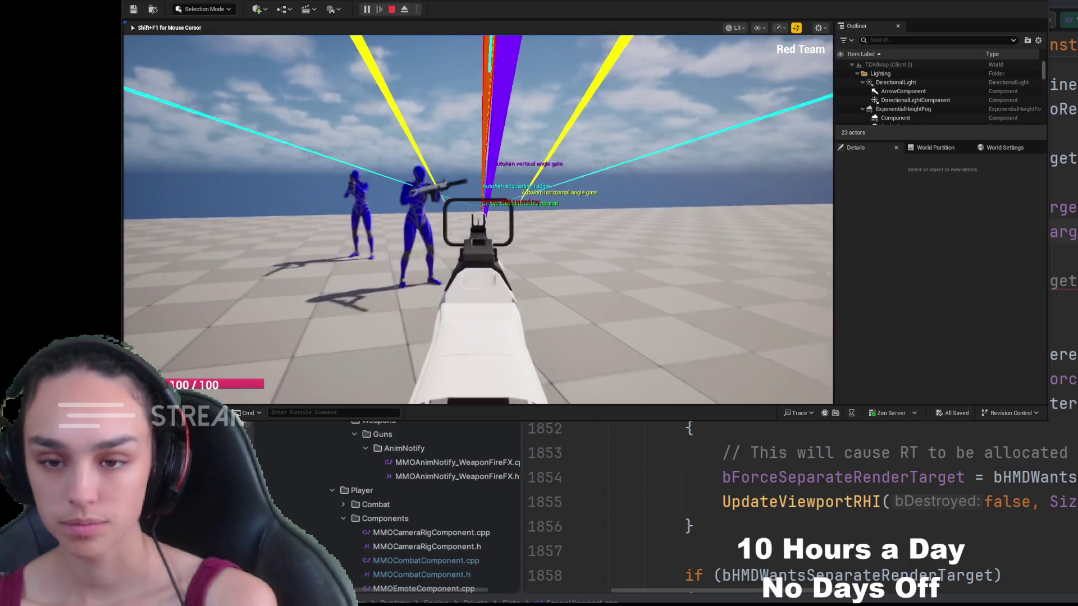
{"action": "left_click", "coordinate": [478, 219]}
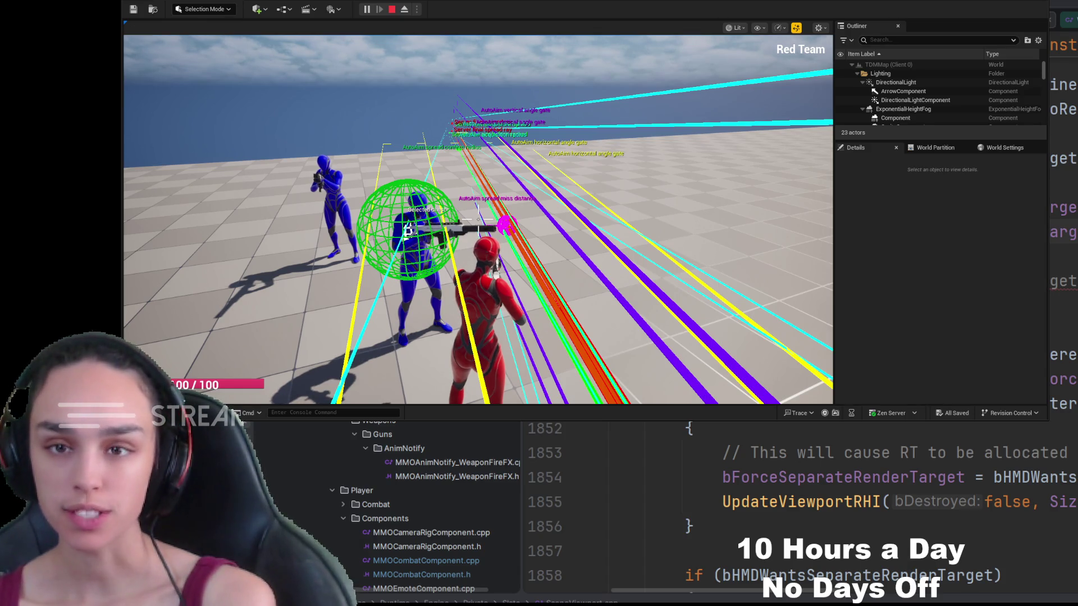
{"action": "left_click", "coordinate": [391, 9]}
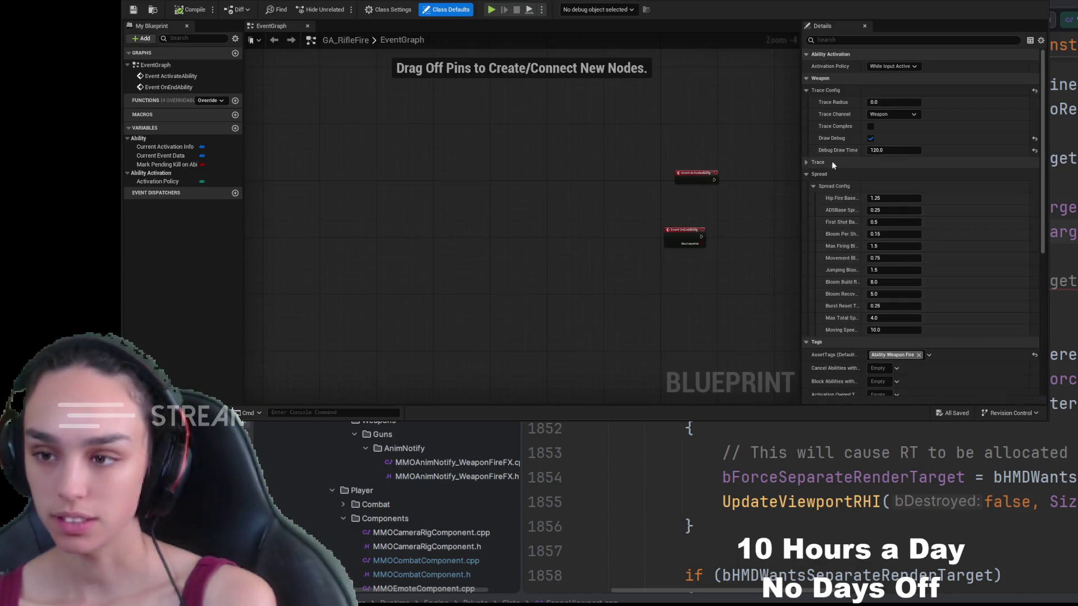
Disable Draw Debug in GA_RifleFire's Trace Config, start play, and fire an aimed shot at the blue character
{"action": "left_click", "coordinate": [870, 138]}
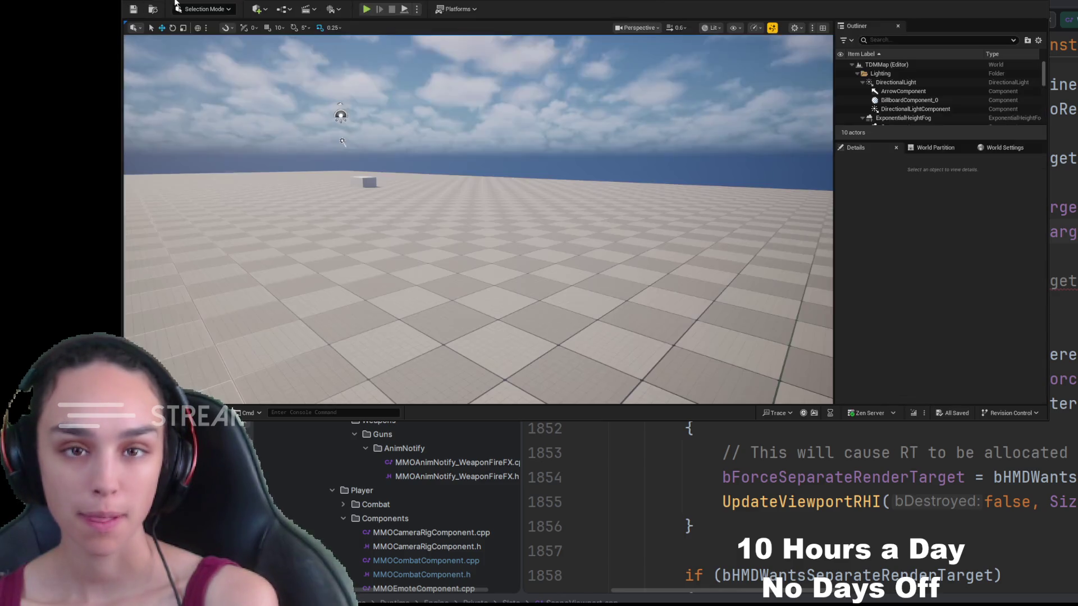
{"action": "left_click", "coordinate": [370, 13]}
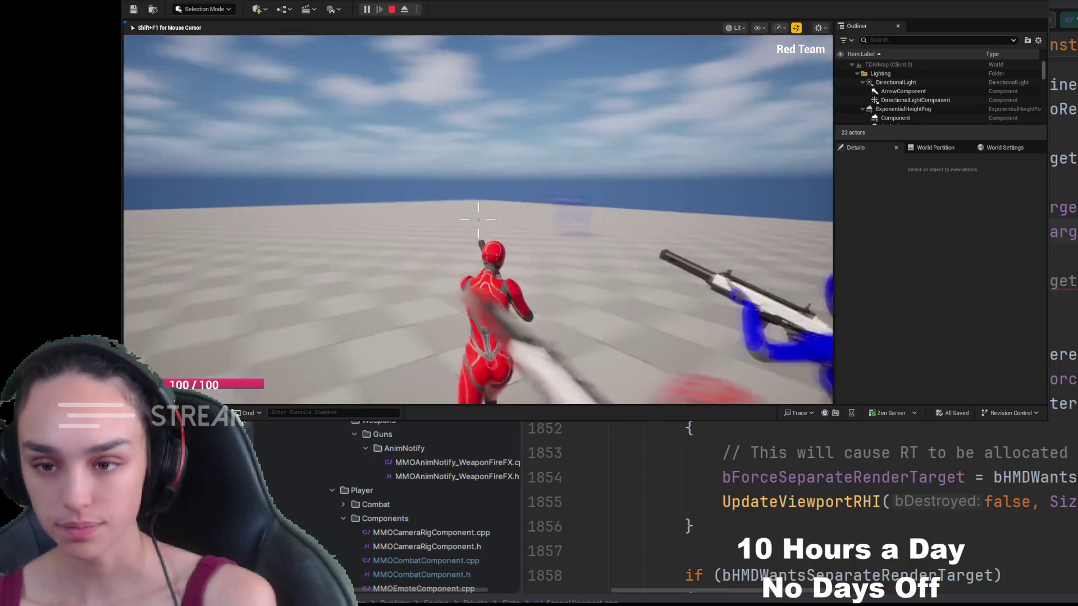
{"action": "key", "text": "w"}
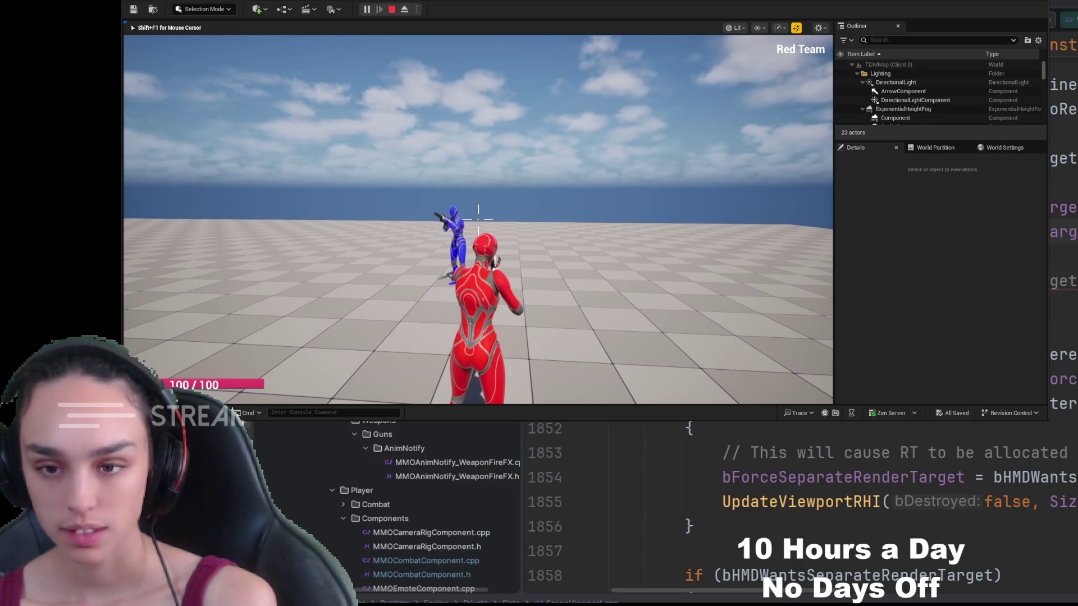
{"action": "right_click", "coordinate": [478, 217]}
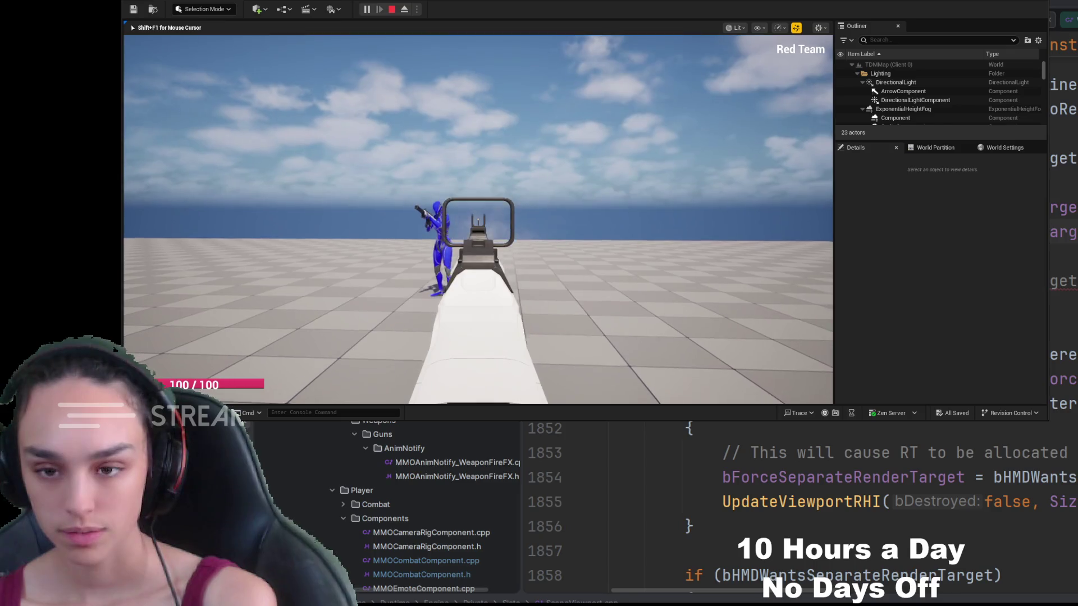
{"action": "left_click", "coordinate": [478, 216]}
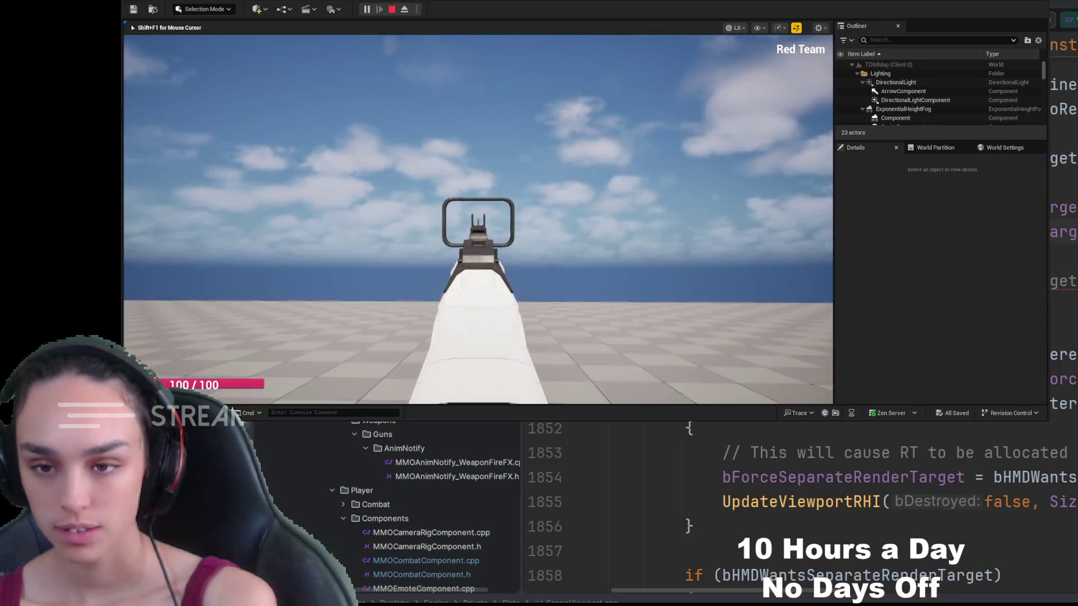
Toggle aim-down-sights repeatedly between first and third person, then fire the rifle
{"action": "right_click", "coordinate": [478, 216]}
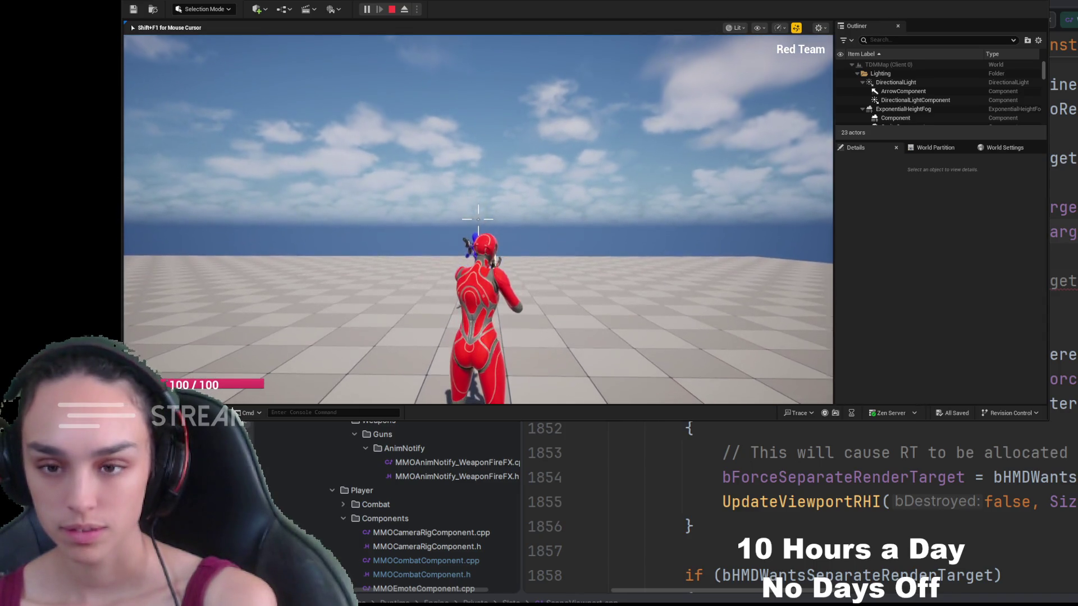
{"action": "right_click", "coordinate": [477, 216]}
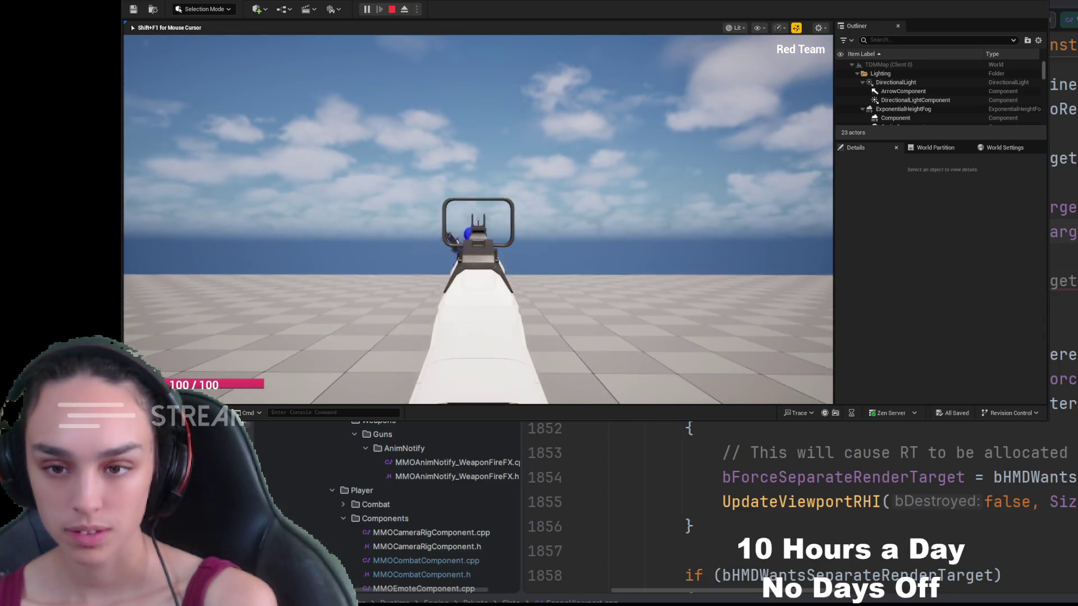
{"action": "right_click", "coordinate": [477, 216]}
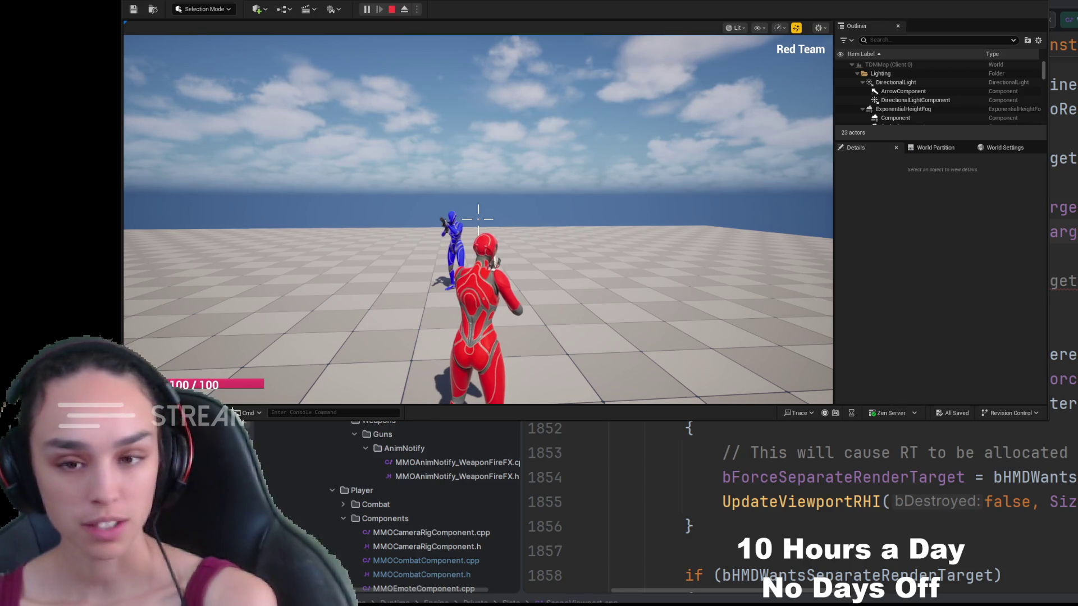
{"action": "right_click", "coordinate": [477, 216]}
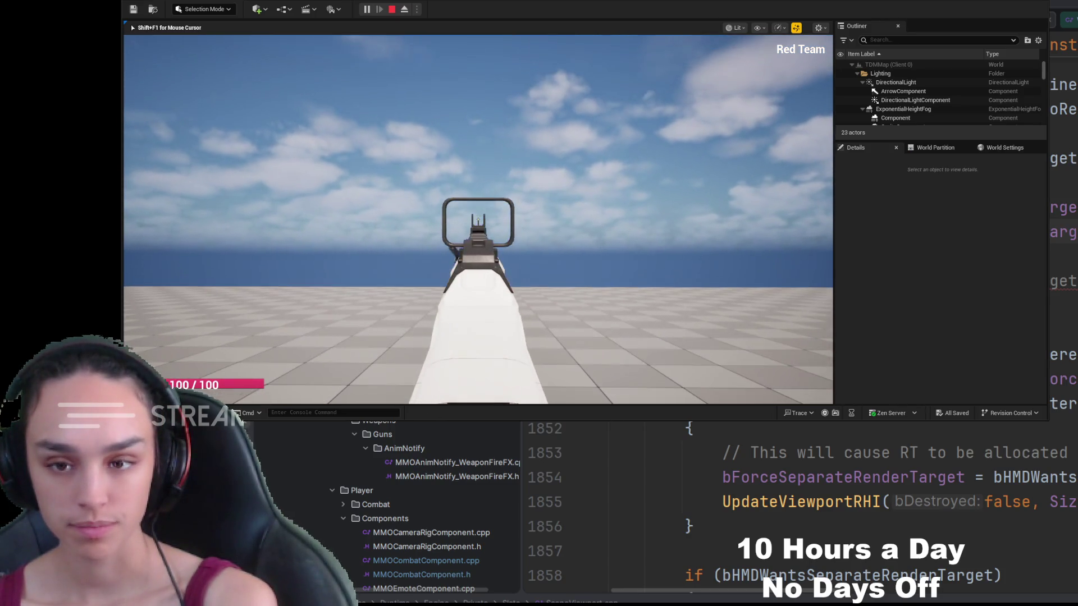
{"action": "right_click", "coordinate": [478, 216]}
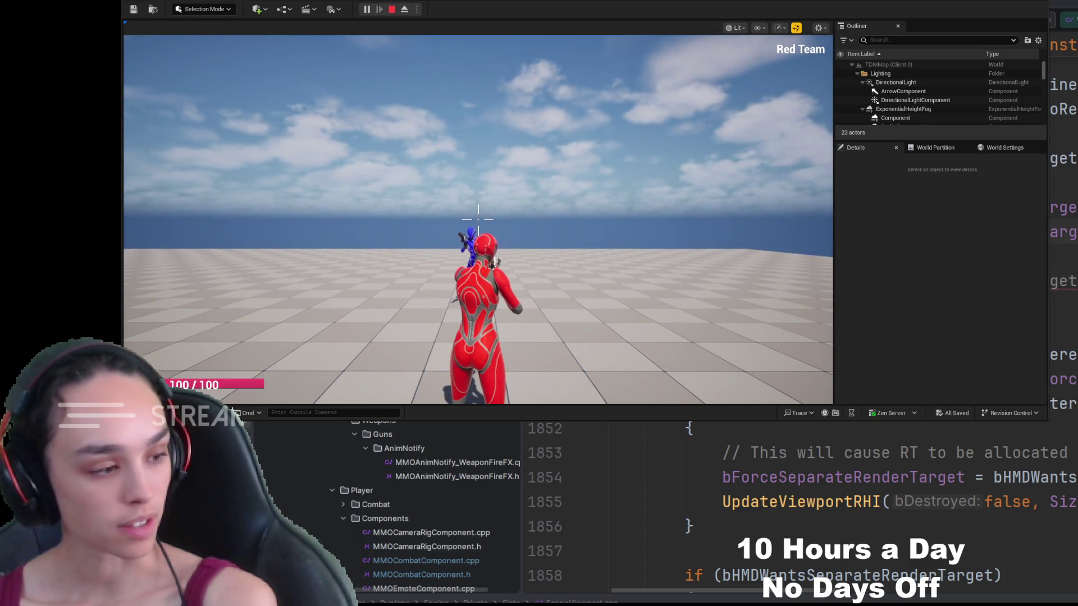
{"action": "right_click", "coordinate": [477, 217]}
{"action": "right_click", "coordinate": [478, 216]}
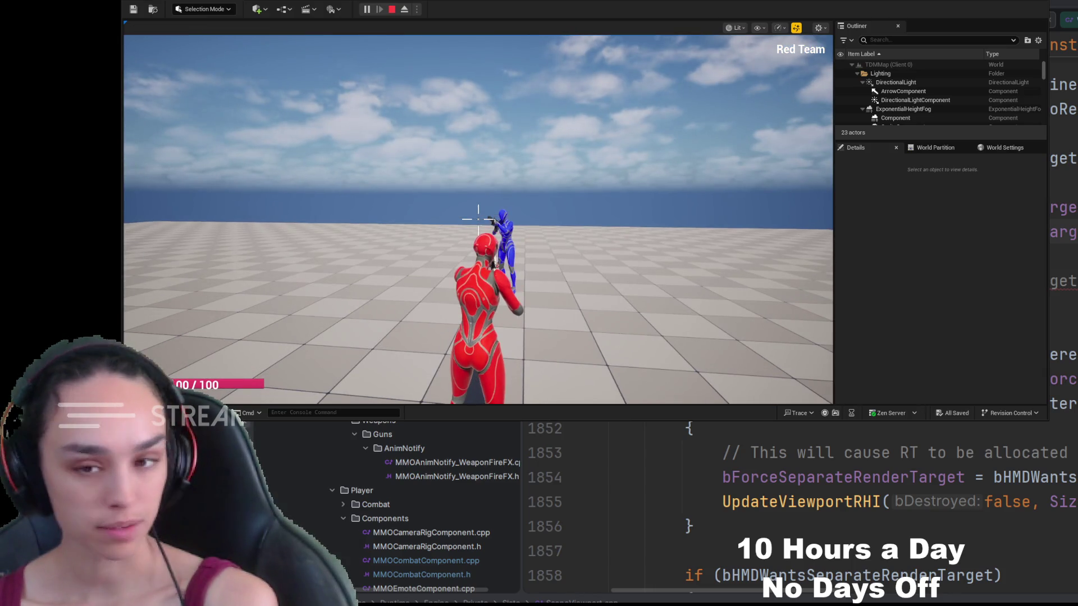
{"action": "right_click", "coordinate": [478, 217]}
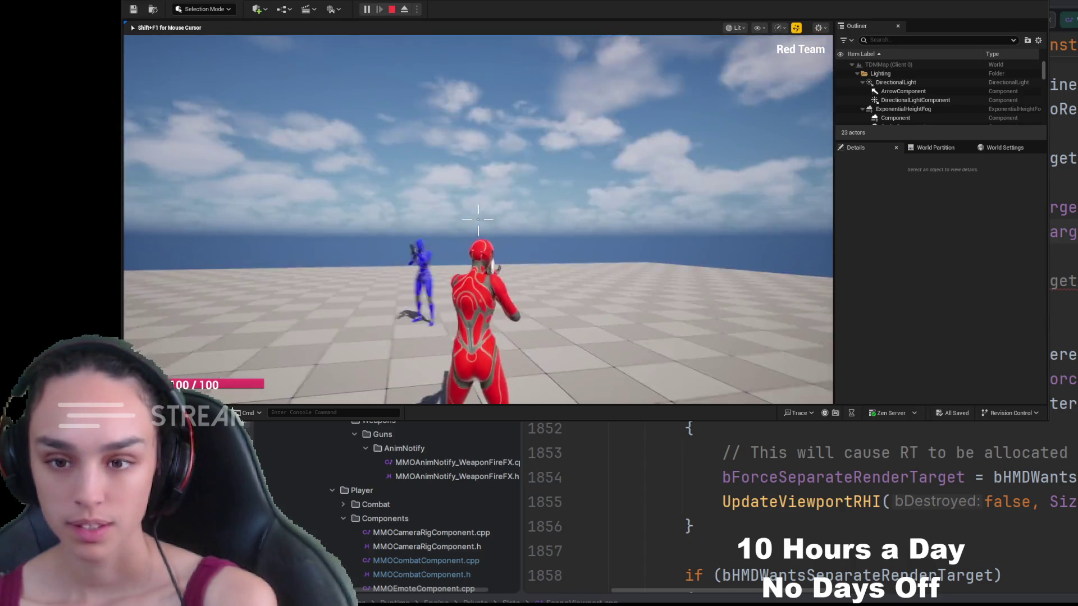
{"action": "right_click", "coordinate": [477, 216]}
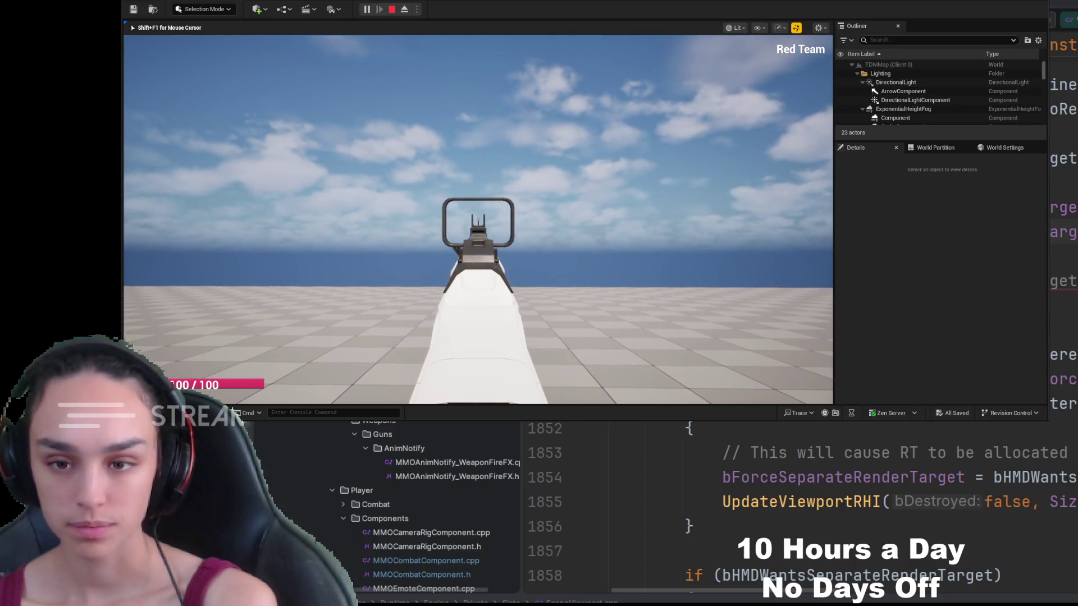
{"action": "right_click", "coordinate": [477, 216]}
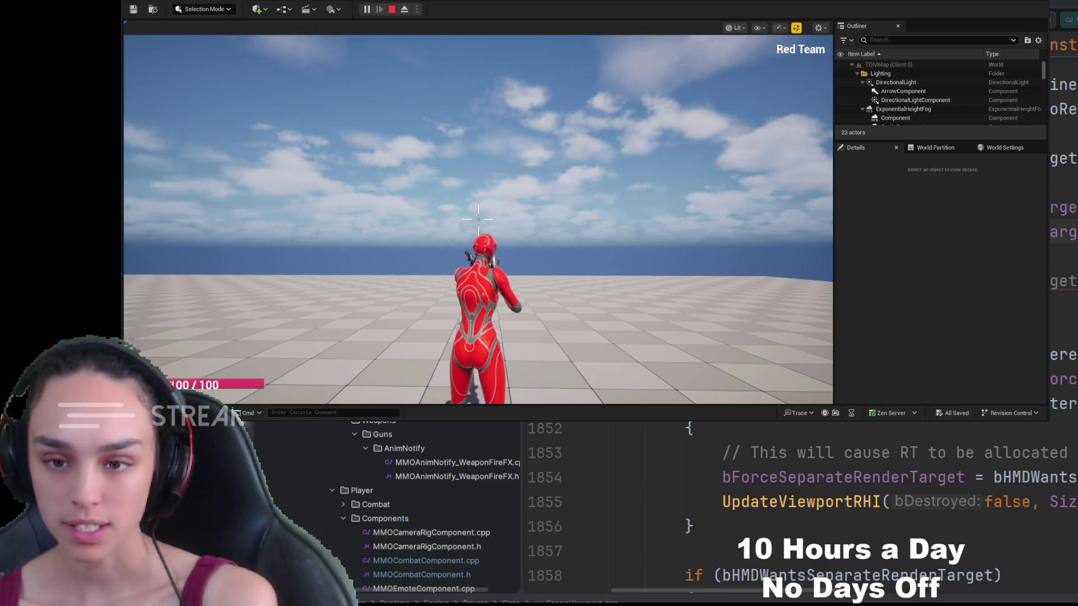
{"action": "right_click", "coordinate": [478, 217]}
{"action": "left_click", "coordinate": [478, 217]}
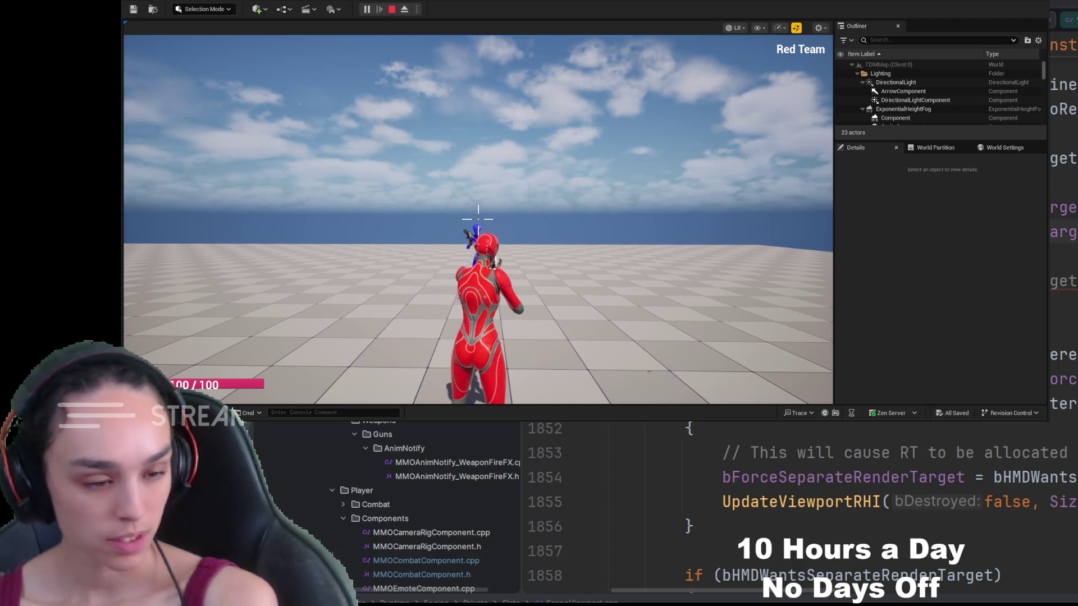
Save the GA_RifleFire blueprint, return to the running game and fire a test shot
{"action": "key", "text": "alt+Tab"}
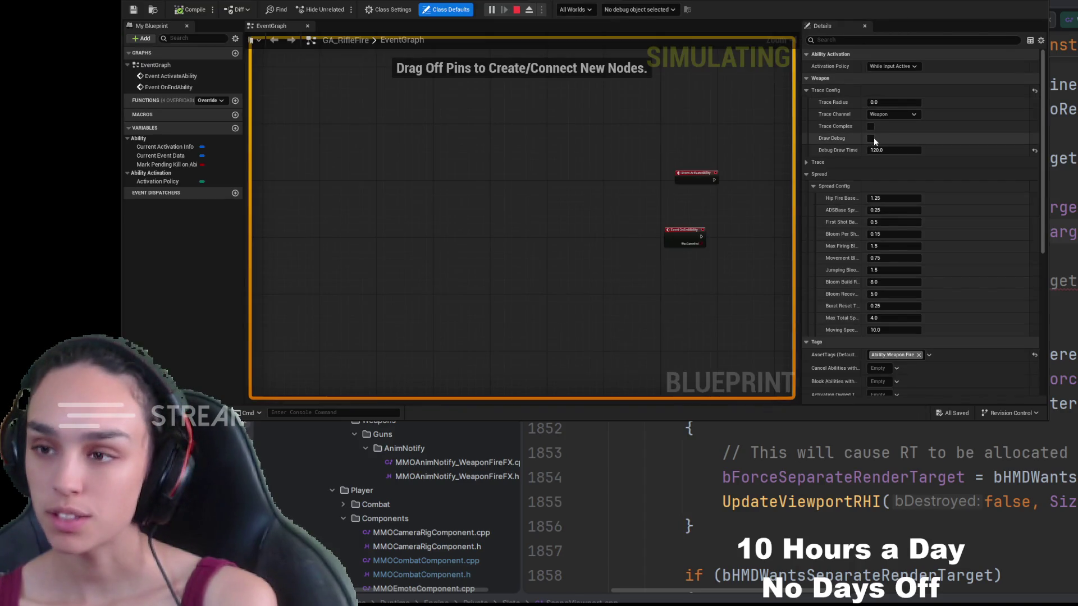
{"action": "left_click", "coordinate": [132, 13]}
{"action": "left_click", "coordinate": [187, 3]}
{"action": "left_click", "coordinate": [521, 227]}
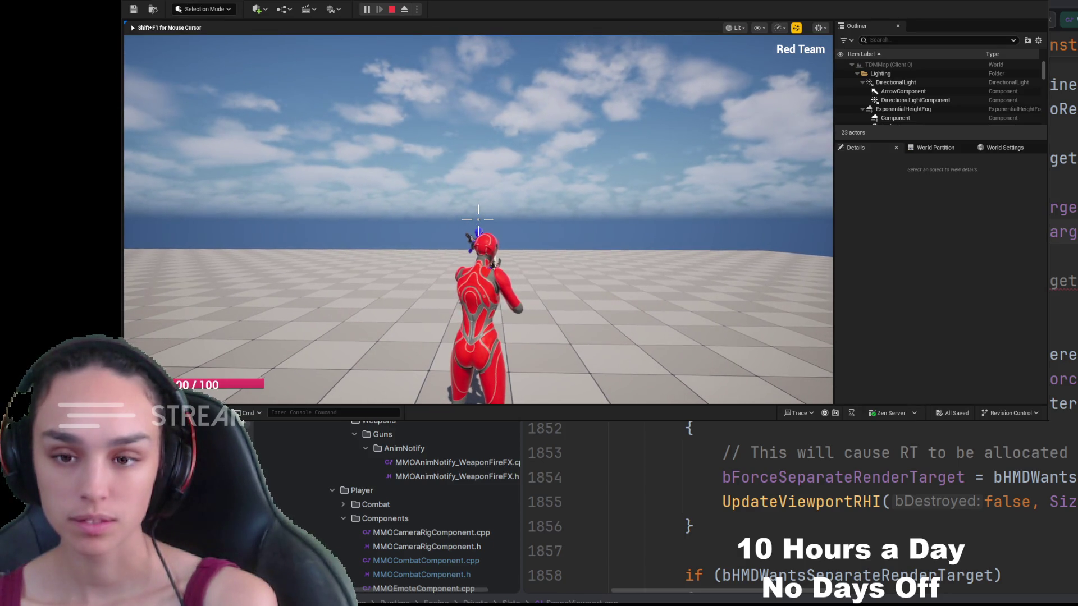
{"action": "left_click", "coordinate": [477, 219]}
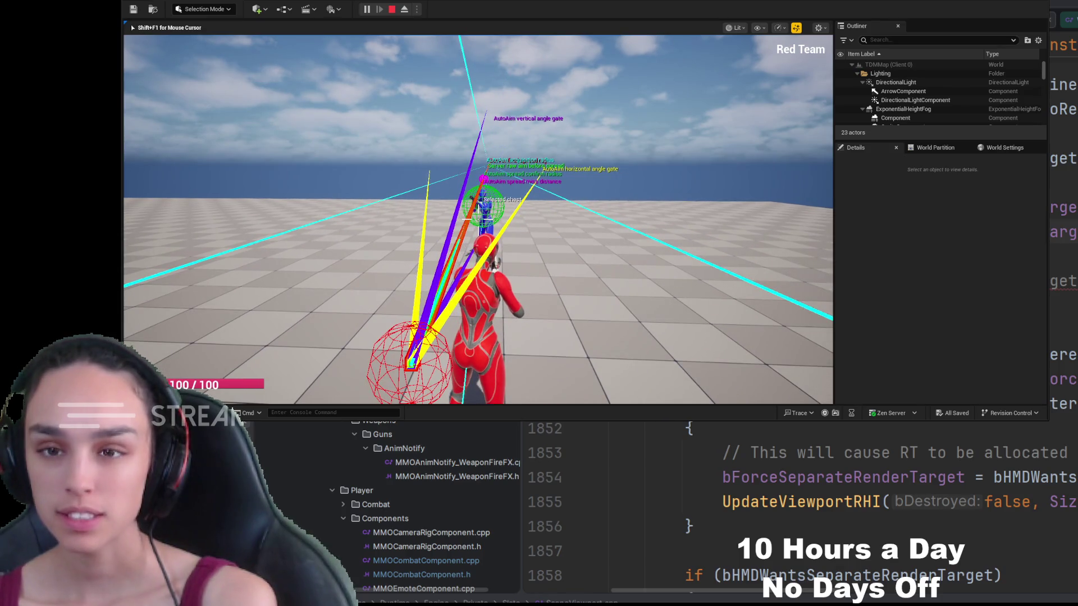
Glance at the GA_RifleFire blueprint and hand mouse control back to the running game
{"action": "key", "text": "alt+Tab"}
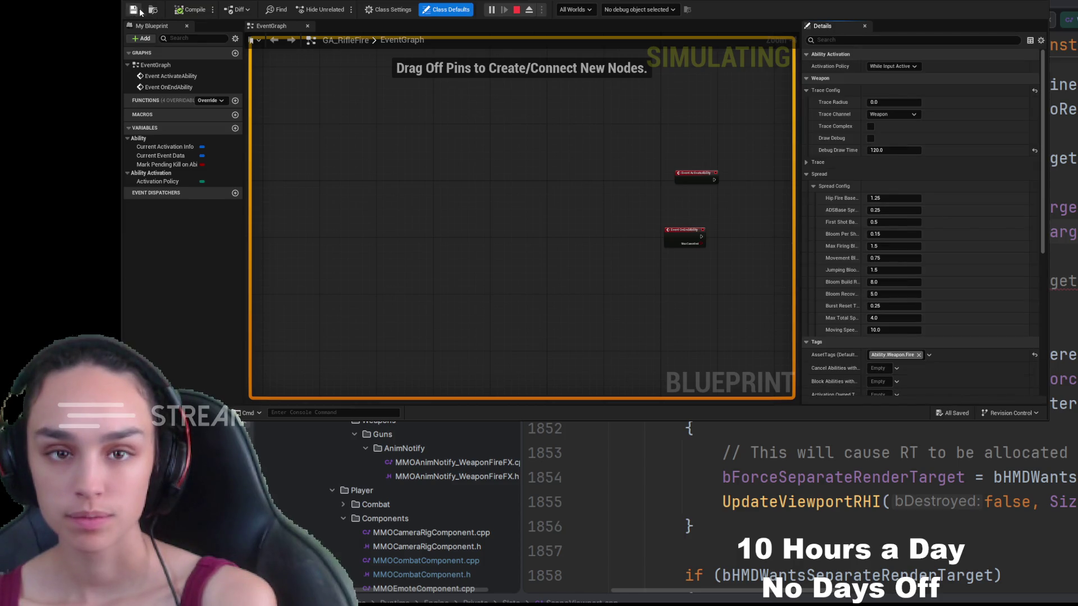
{"action": "key", "text": "alt+Tab"}
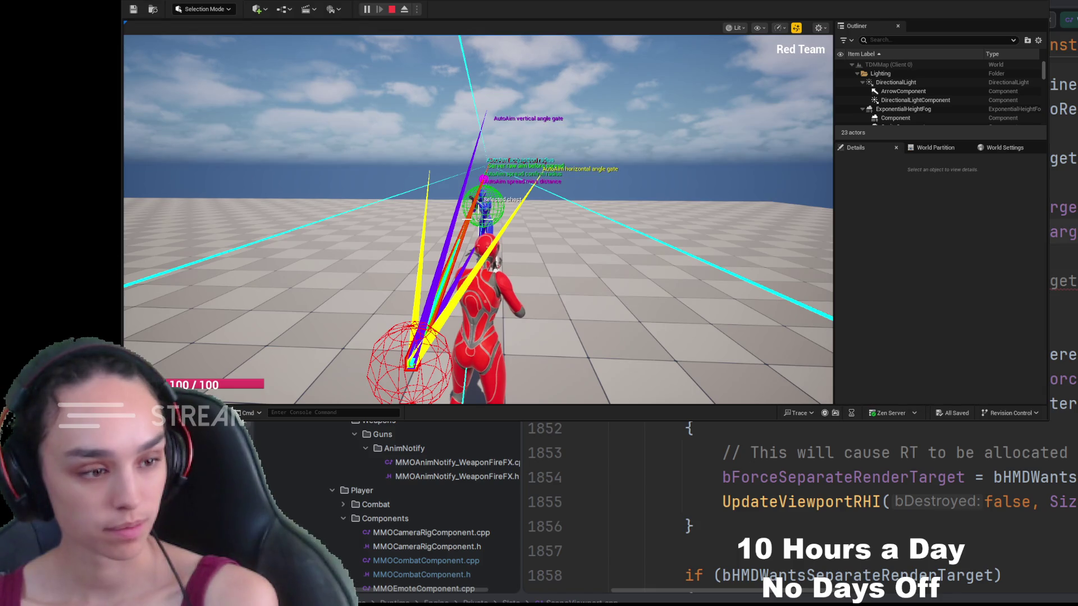
{"action": "left_click", "coordinate": [527, 210]}
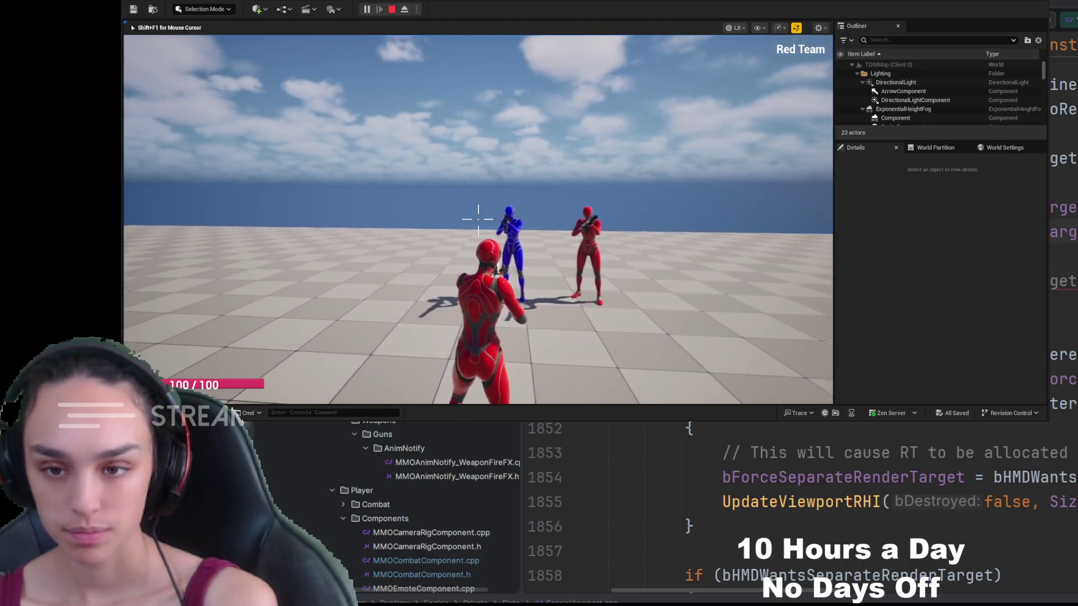
Fire the rifle at the targets, knocking down the blue opponent, and stop aiming down sights
{"action": "left_click", "coordinate": [477, 219]}
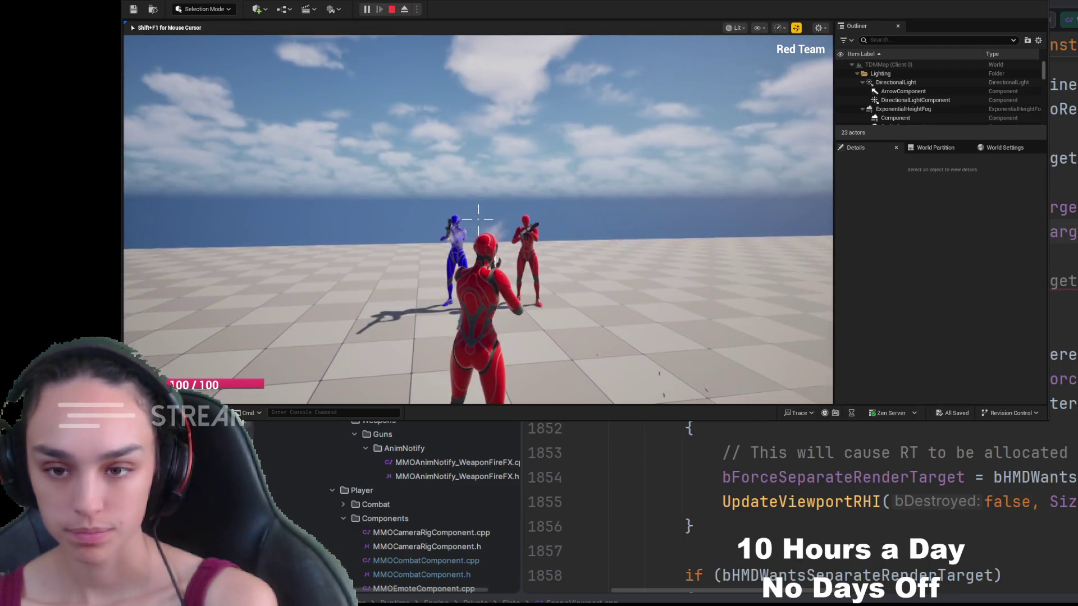
{"action": "right_click", "coordinate": [478, 219]}
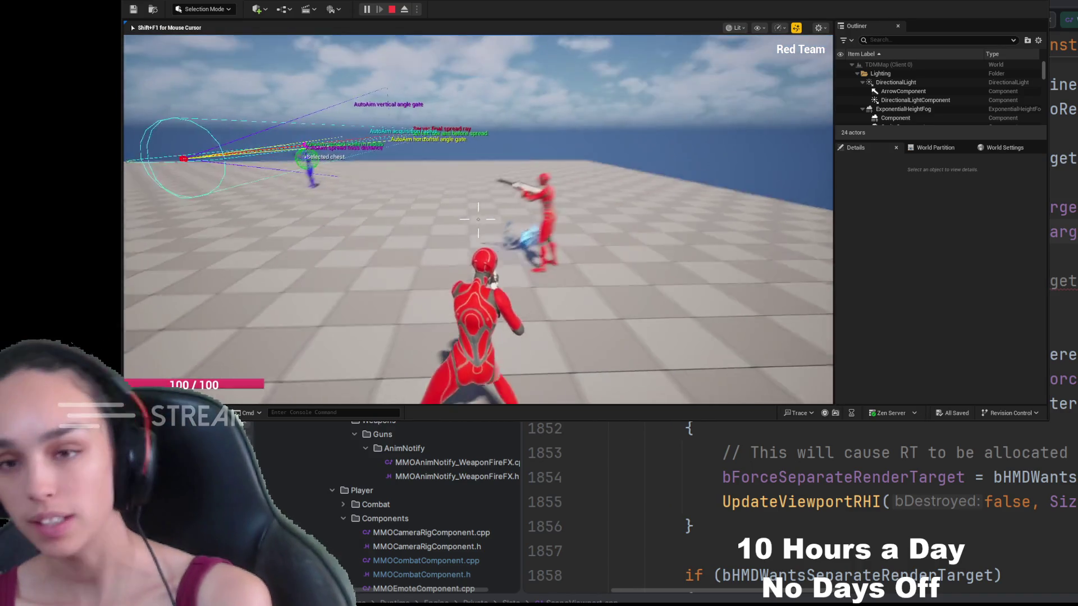
Fire while aiming down sights at the blue target, crouch and stand, then end the play session
{"action": "right_click", "coordinate": [477, 222]}
{"action": "right_click", "coordinate": [478, 221]}
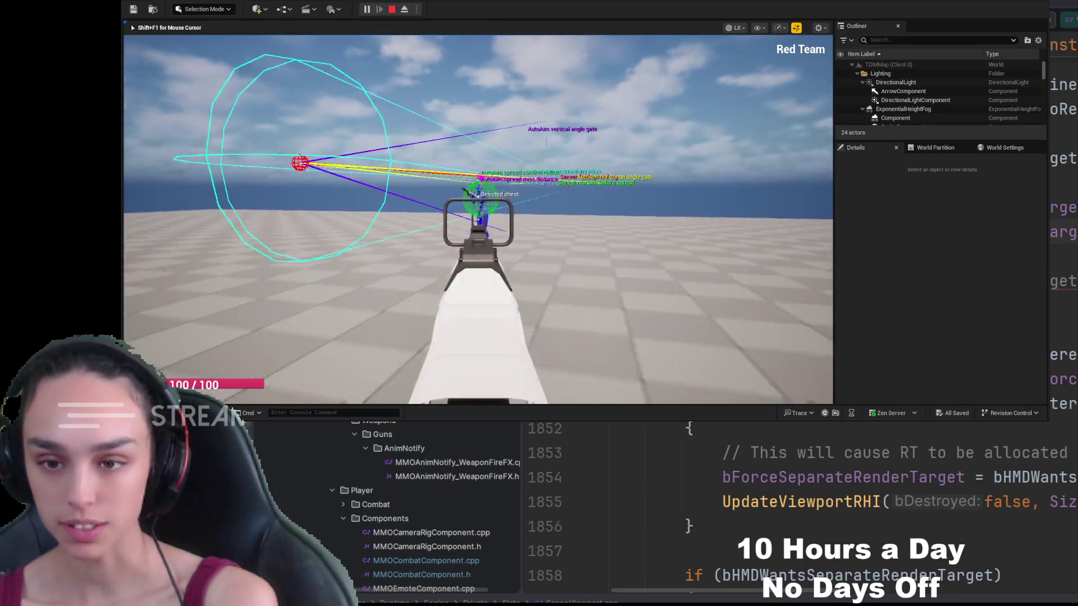
{"action": "left_click", "coordinate": [478, 221]}
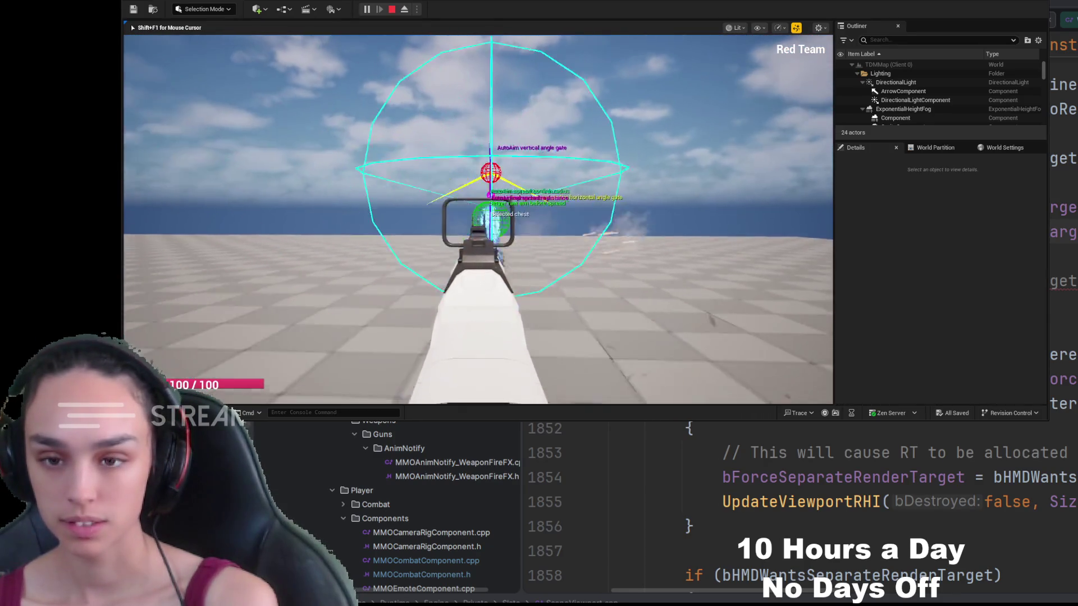
{"action": "right_click", "coordinate": [478, 221]}
{"action": "key", "text": "c"}
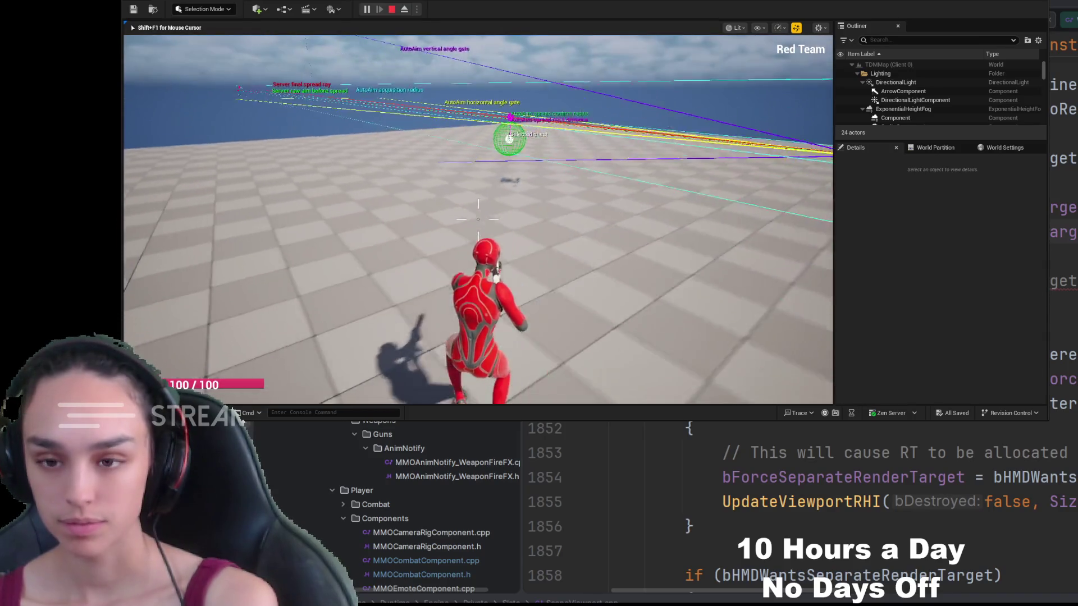
{"action": "key", "text": "c"}
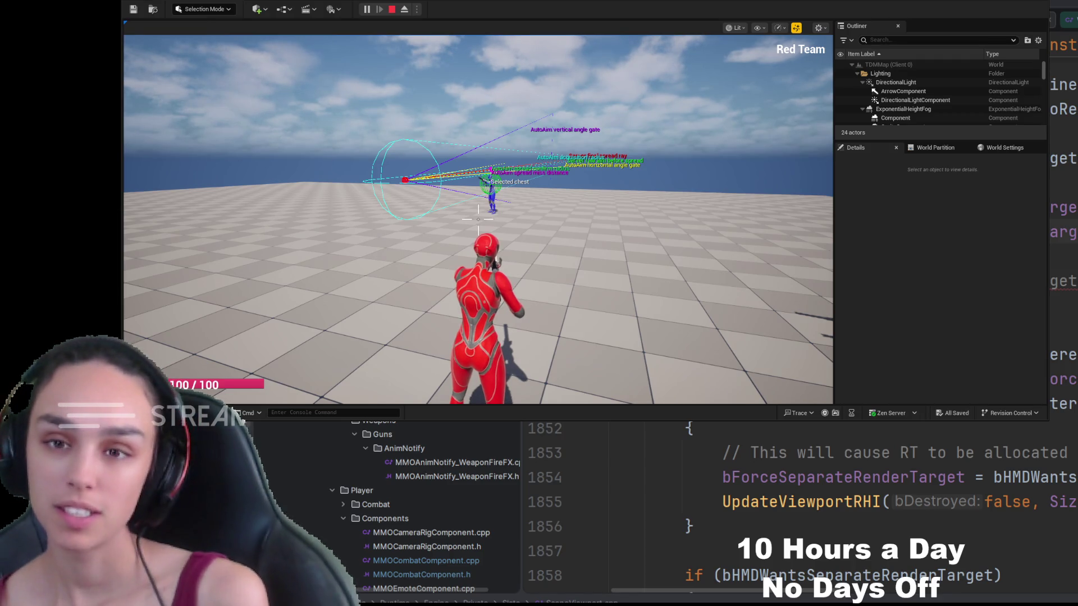
{"action": "key", "text": "Escape"}
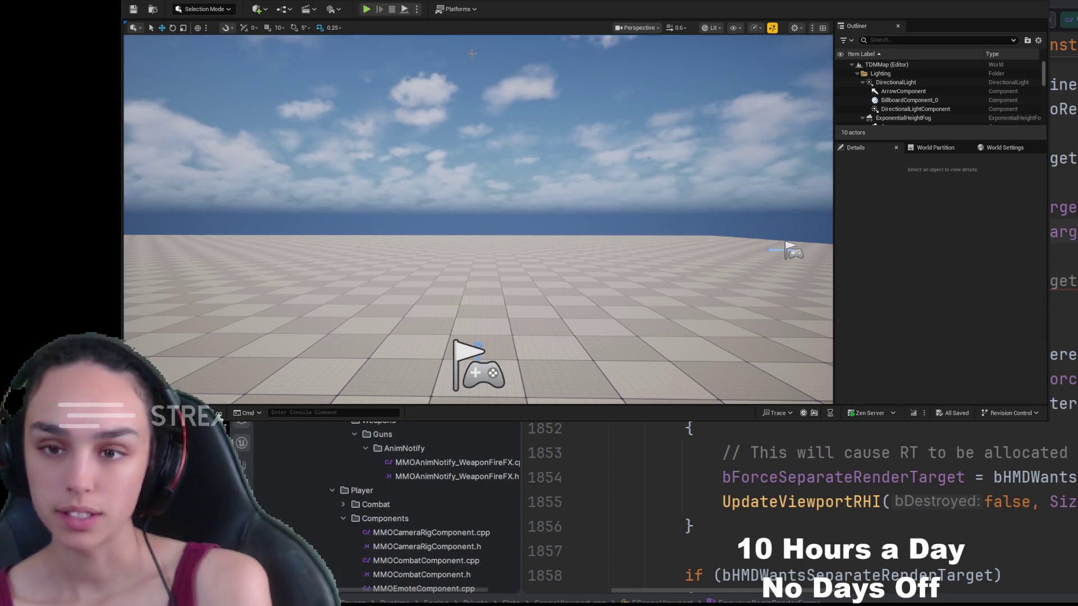
Select the cube, reposition it on the floor and stretch its Scale Z to about 3.38
{"action": "left_click_drag", "start_coordinate": [472, 53], "coordinate": [460, 200]}
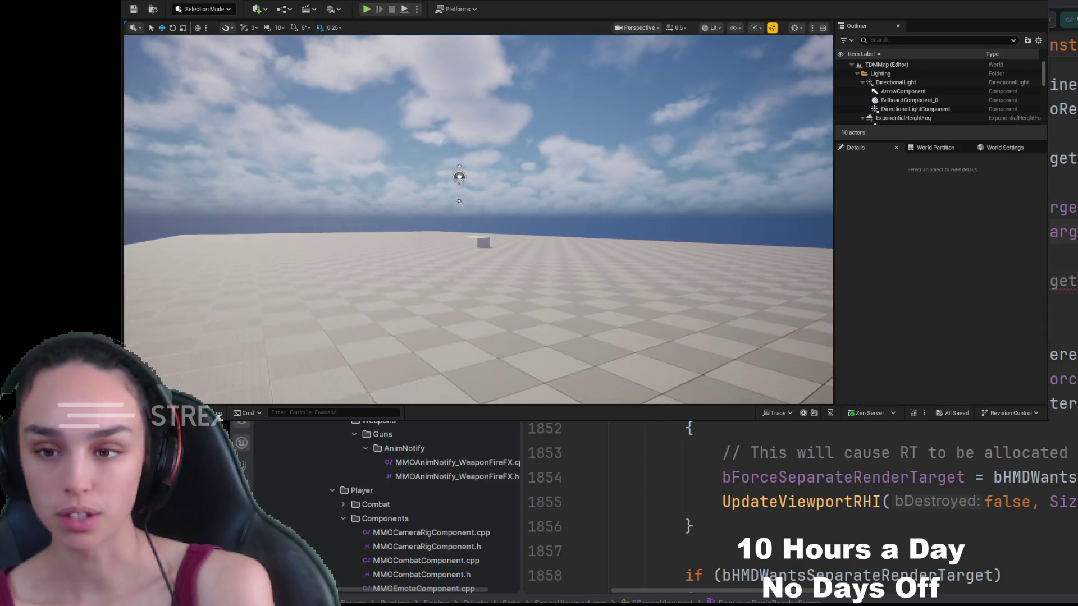
{"action": "scroll", "coordinate": [459, 200], "scroll_direction": "up", "scroll_amount": 3}
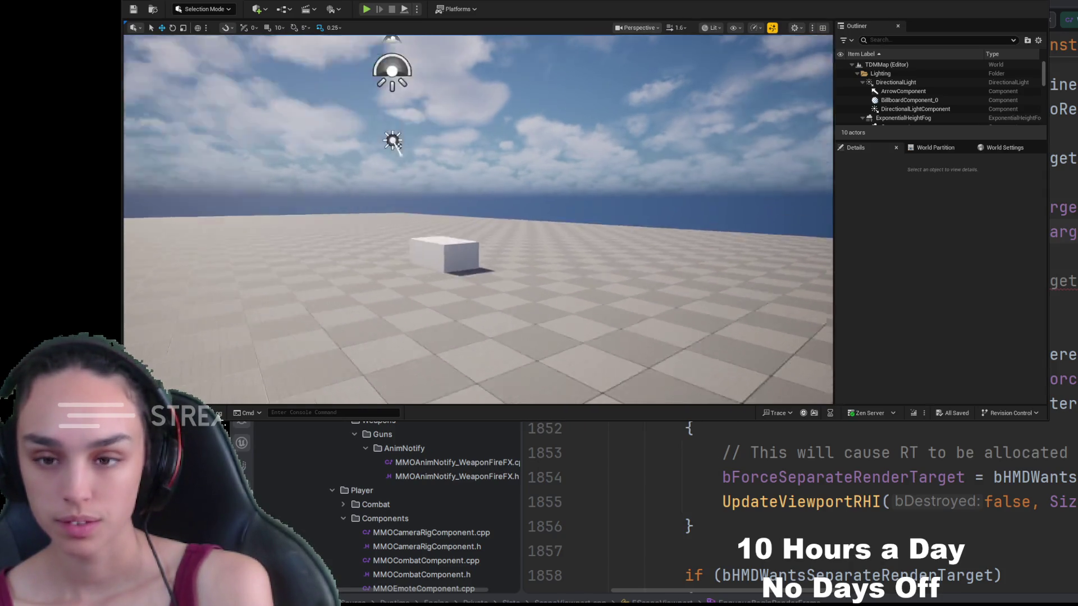
{"action": "left_click", "coordinate": [421, 282]}
{"action": "mouse_move", "coordinate": [425, 278]}
{"action": "left_mouse_down"}
{"action": "mouse_move", "coordinate": [613, 263]}
{"action": "mouse_move", "coordinate": [442, 230]}
{"action": "mouse_move", "coordinate": [415, 240]}
{"action": "left_mouse_up"}
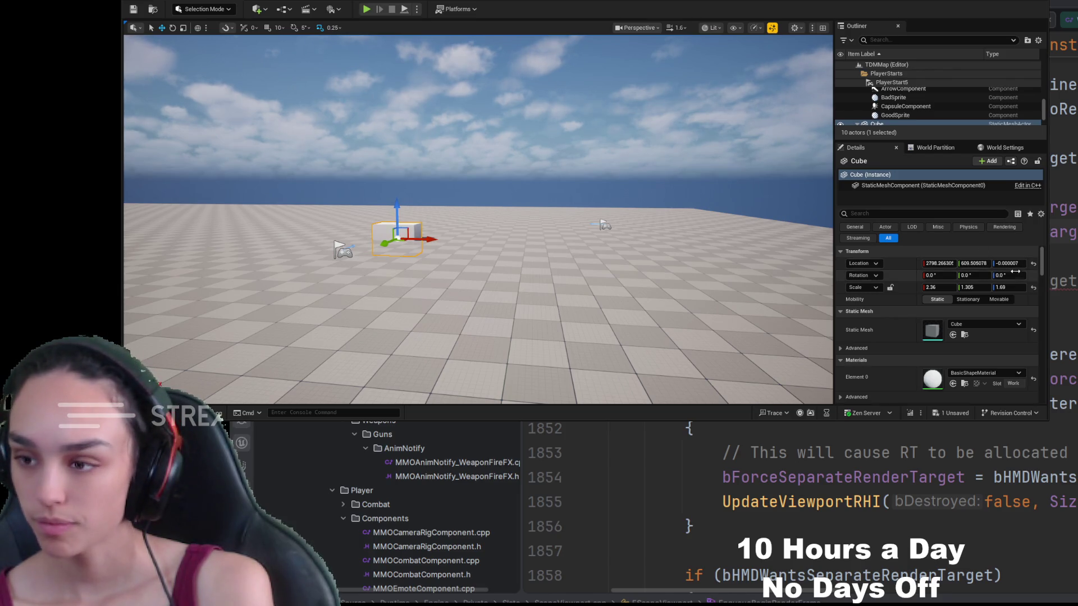
{"action": "left_click_drag", "start_coordinate": [1009, 287], "coordinate": [1023, 288]}
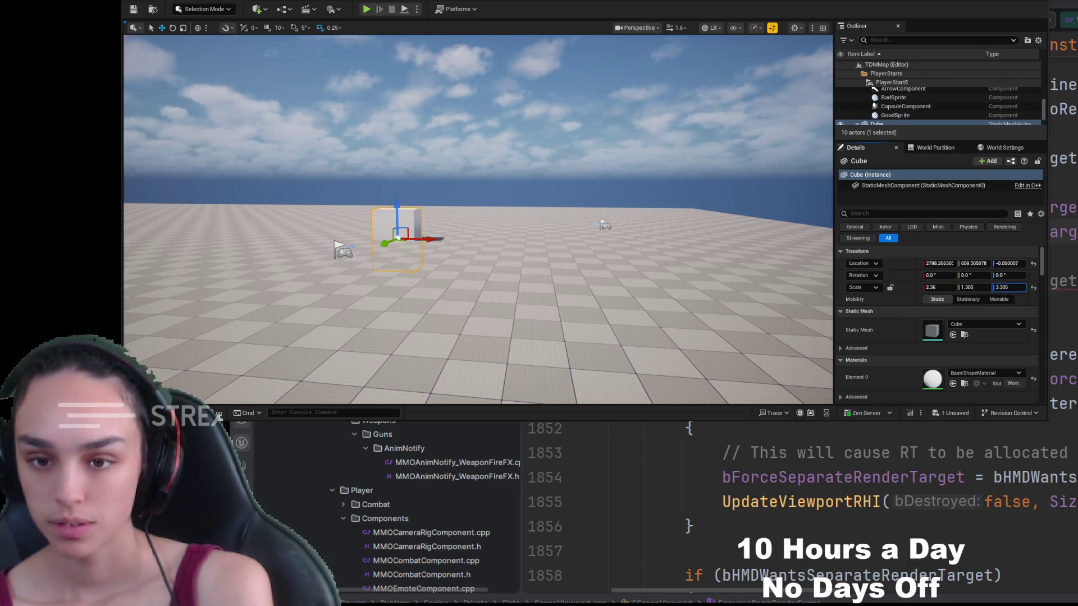
Raise the cube off the floor, slide it along Y and X, then start playing the level (Alt+P)
{"action": "mouse_move", "coordinate": [389, 203]}
{"action": "left_mouse_down"}
{"action": "mouse_move", "coordinate": [439, 152]}
{"action": "mouse_move", "coordinate": [272, 193]}
{"action": "left_mouse_up"}
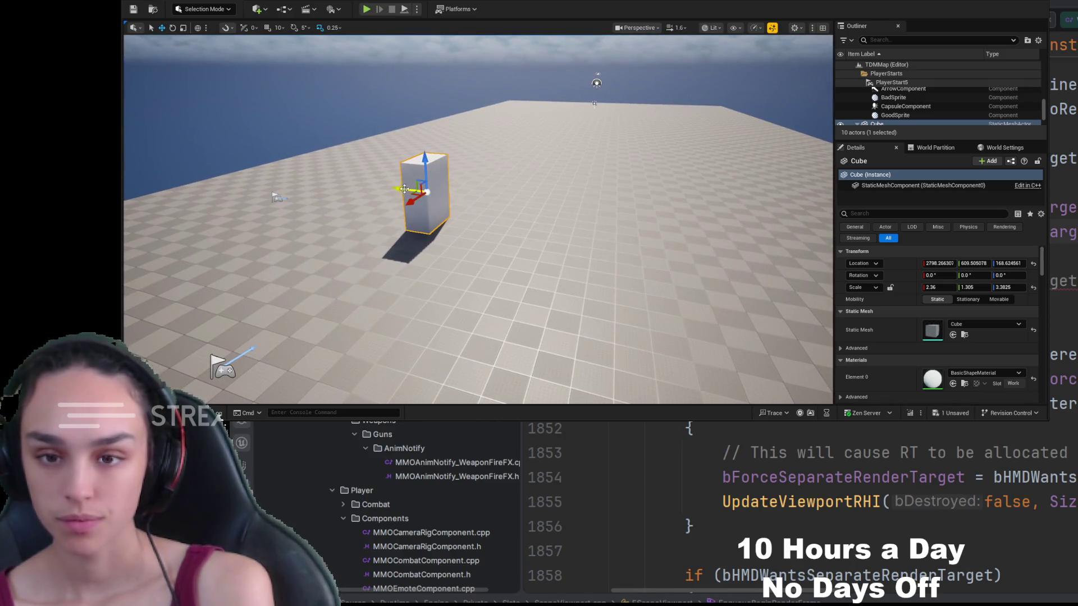
{"action": "left_click_drag", "start_coordinate": [395, 195], "coordinate": [276, 198]}
{"action": "left_click_drag", "start_coordinate": [287, 156], "coordinate": [234, 140]}
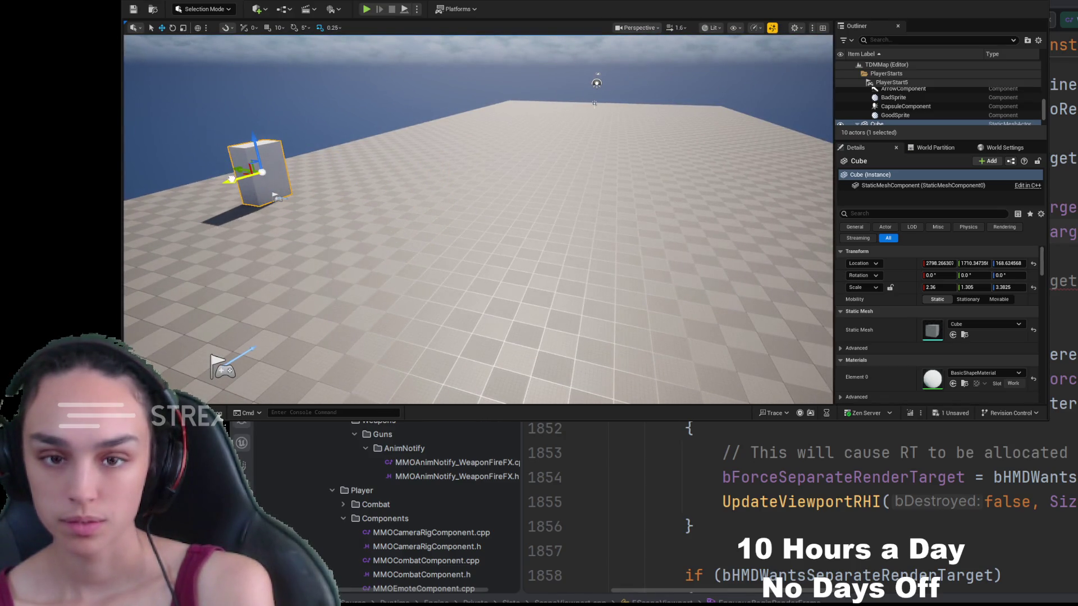
{"action": "left_click_drag", "start_coordinate": [231, 179], "coordinate": [302, 162]}
{"action": "key", "text": "alt+p"}
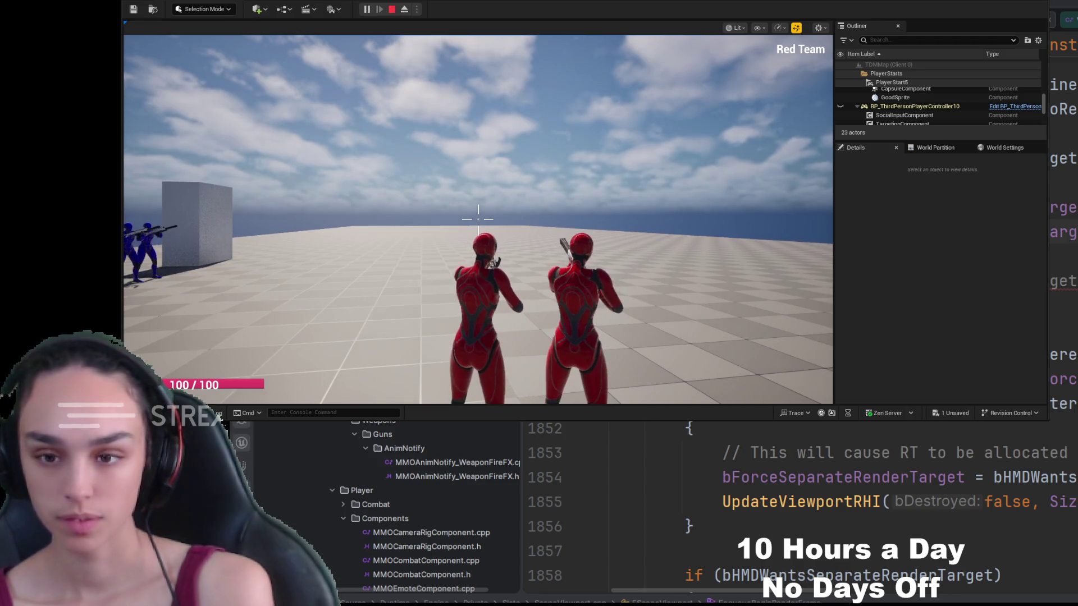
Take control of the game and walk the red character up to, past and away from the white cube
{"action": "key", "text": "w"}
{"action": "key", "text": "w"}
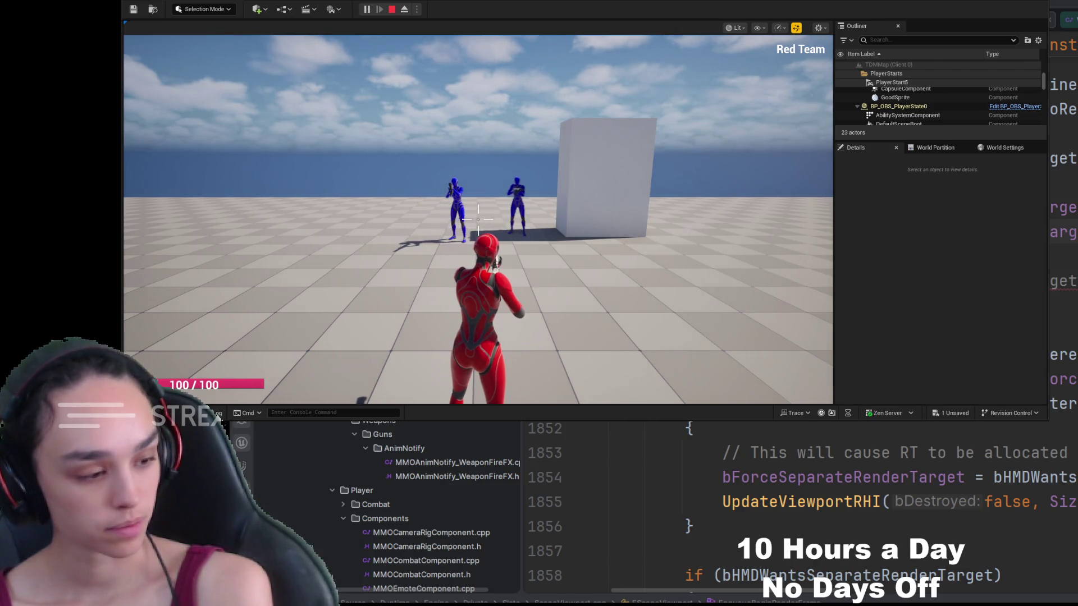
{"action": "left_click", "coordinate": [479, 217]}
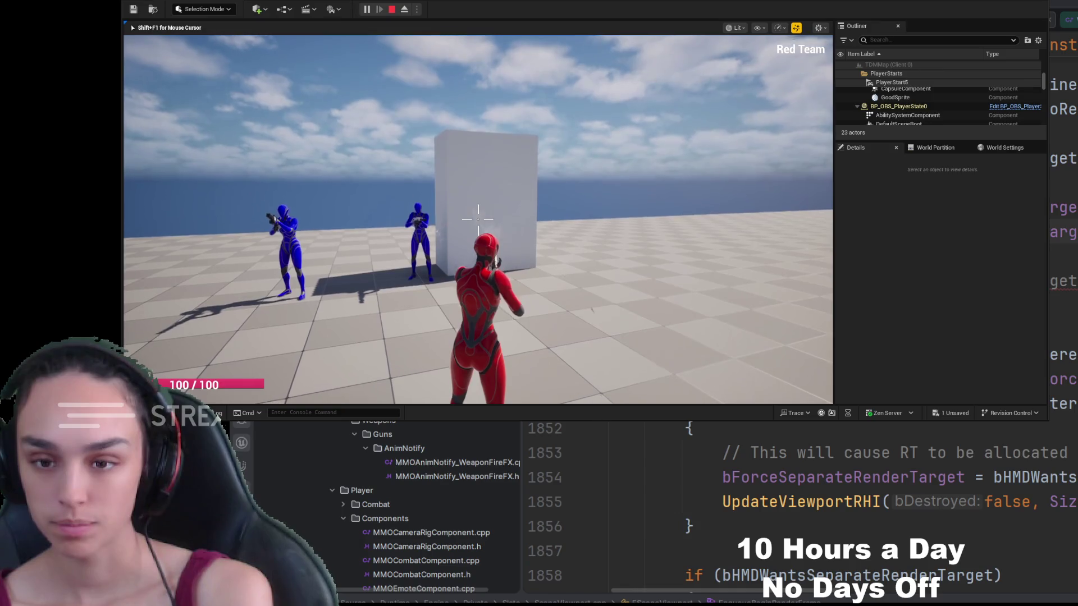
{"action": "key", "text": "w"}
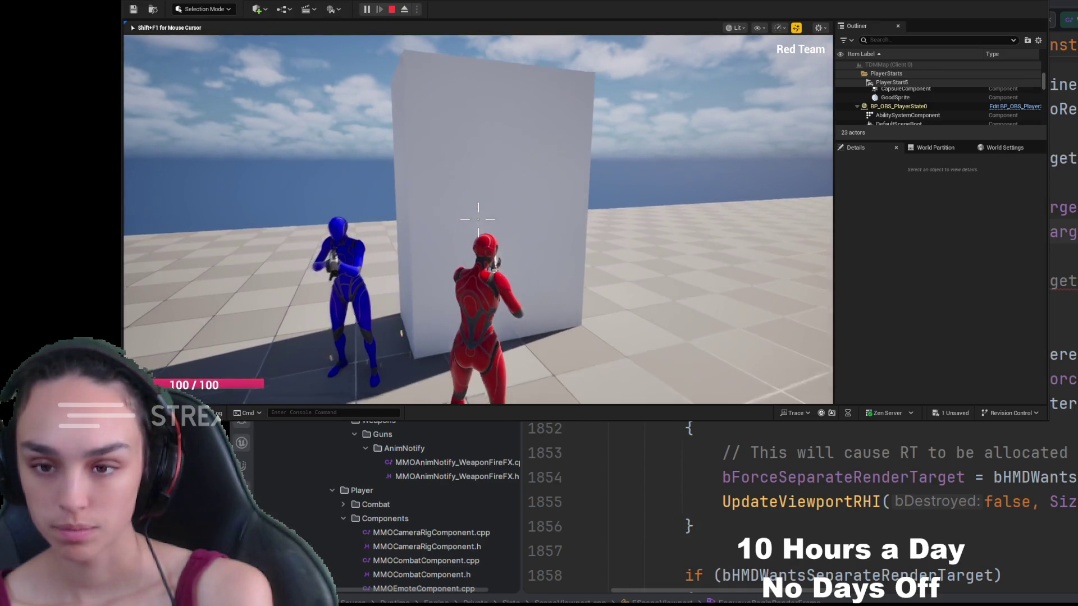
{"action": "key", "text": "s"}
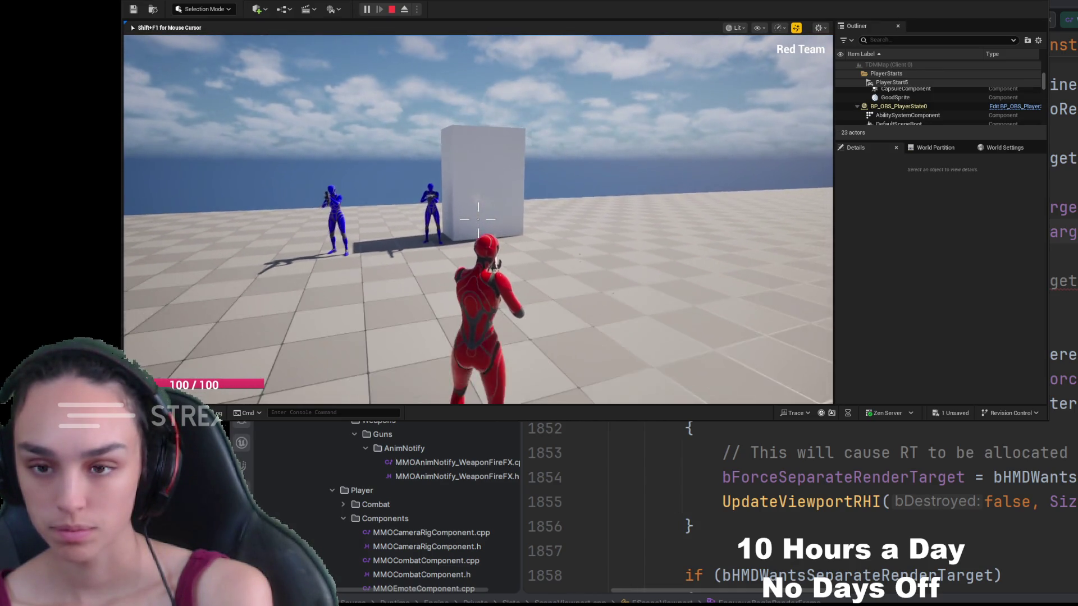
{"action": "key", "text": "w"}
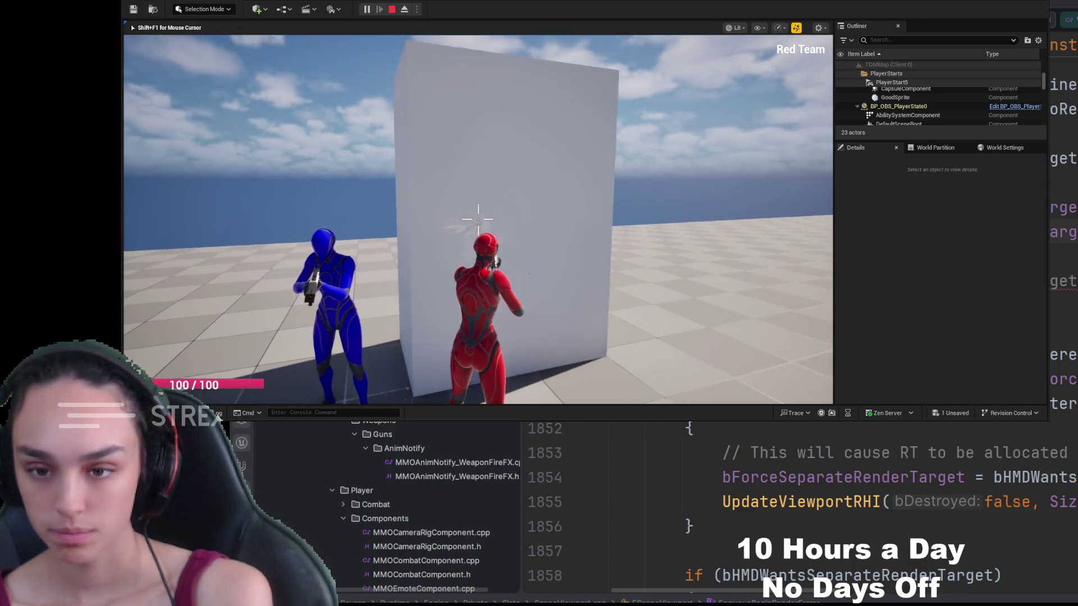
{"action": "key", "text": "a"}
{"action": "key", "text": "s"}
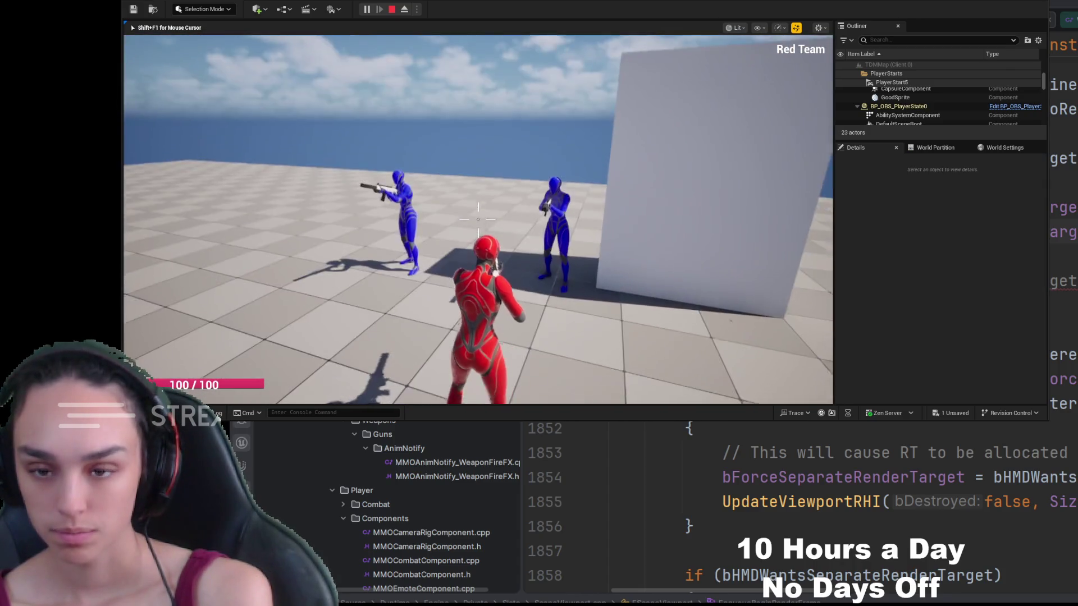
Move beside the cube among the blue characters, then end the play session with Esc
{"action": "key", "text": "w"}
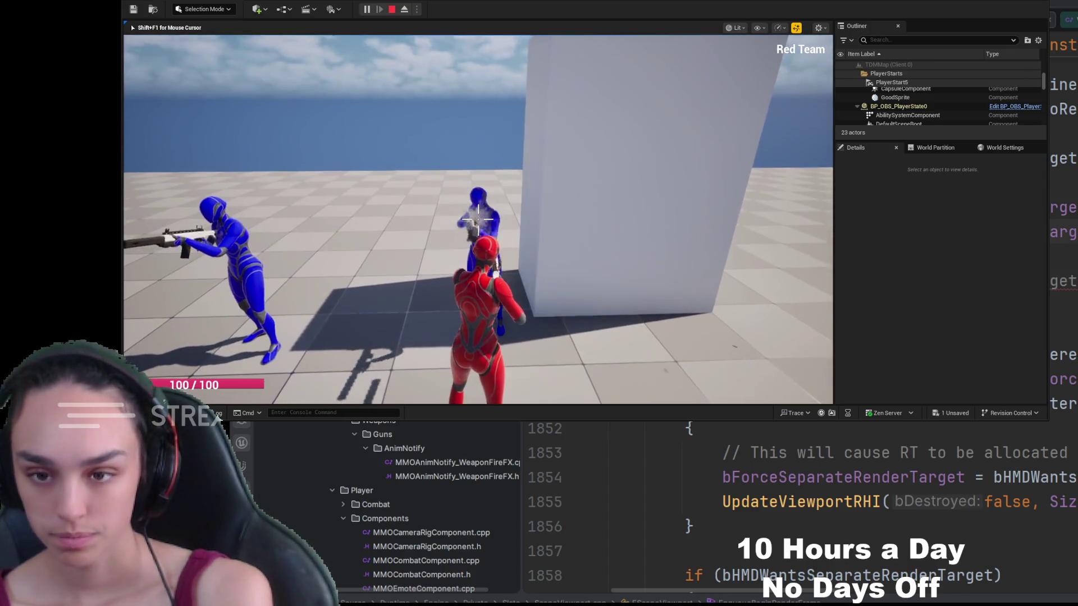
{"action": "key", "text": "a"}
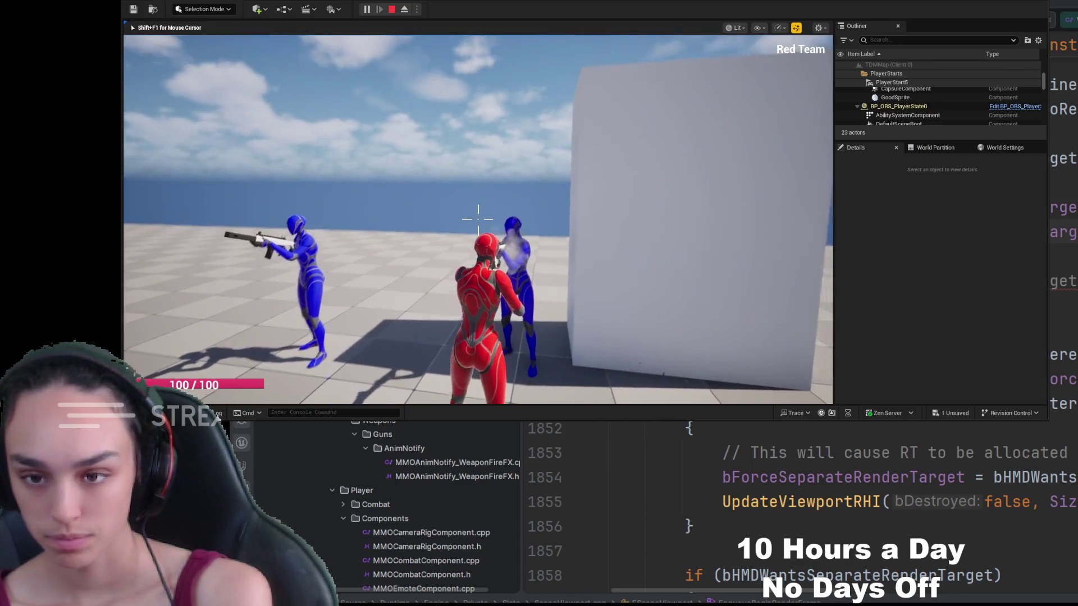
{"action": "key", "text": "w"}
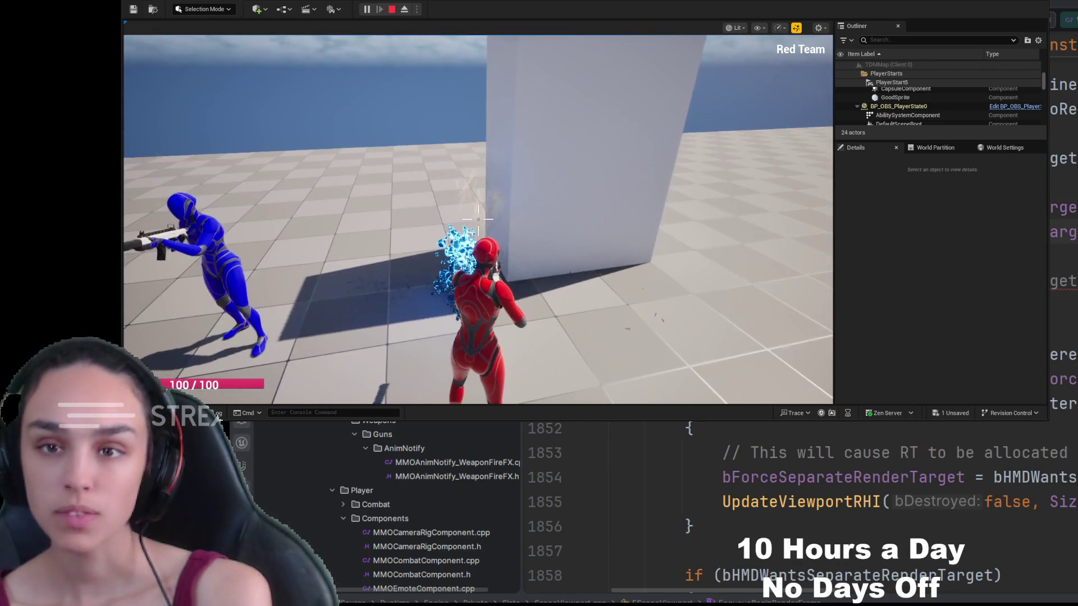
{"action": "key", "text": "Escape"}
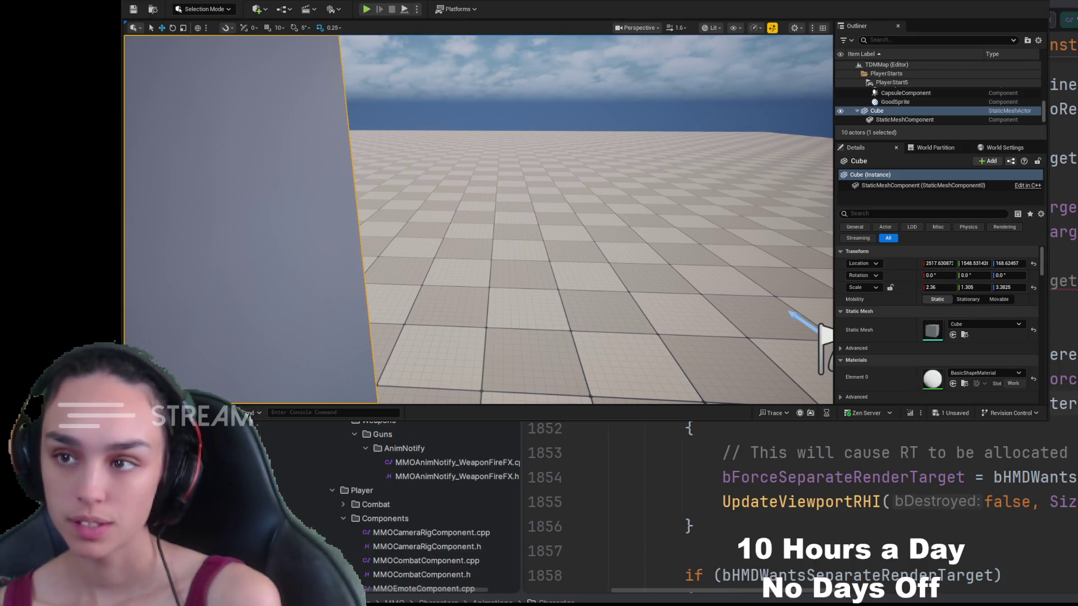
Switch from the Unreal editor to Rider showing SceneViewport.cpp
{"action": "key", "text": "alt+Tab"}
{"action": "scroll", "coordinate": [800, 337], "scroll_direction": "down", "scroll_amount": 3}
{"action": "scroll", "coordinate": [436, 433], "scroll_direction": "down", "scroll_amount": 3}
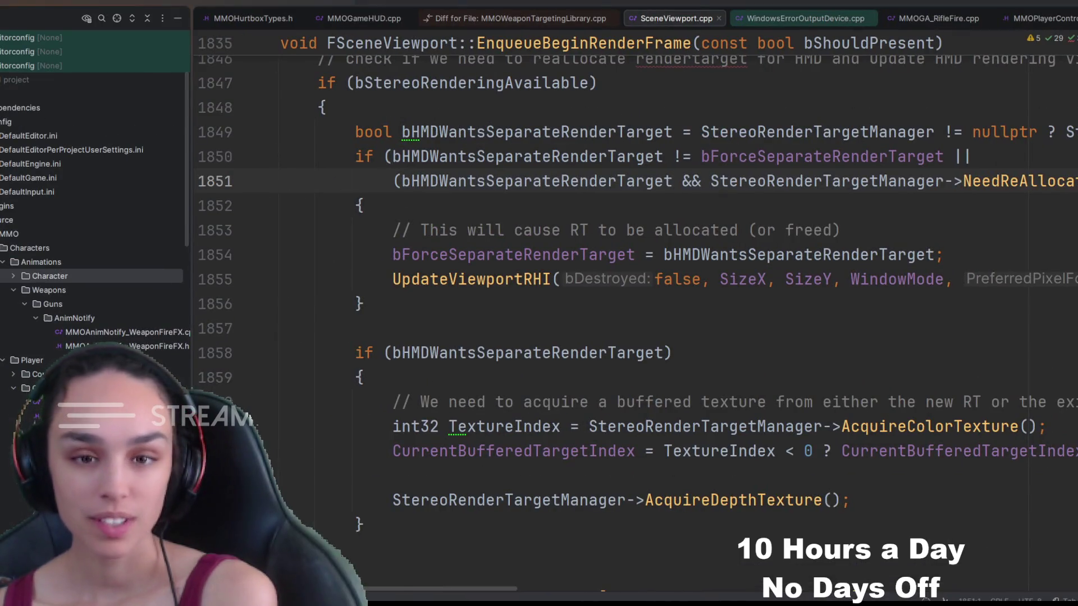
{"action": "scroll", "coordinate": [93, 210], "scroll_direction": "down", "scroll_amount": 3}
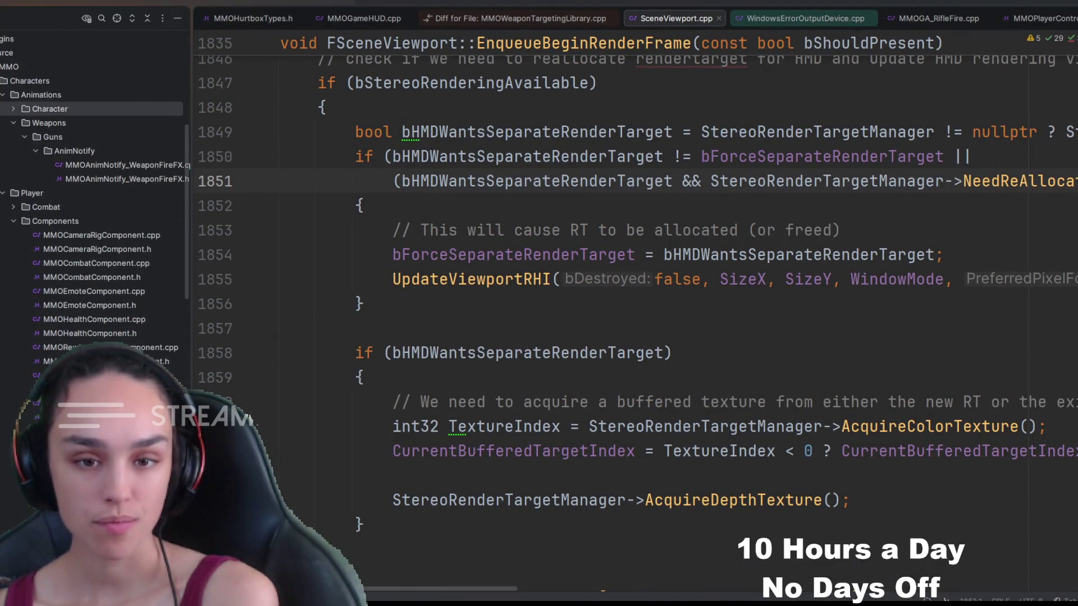
{"action": "scroll", "coordinate": [93, 210], "scroll_direction": "down", "scroll_amount": 2}
{"action": "scroll", "coordinate": [92, 211], "scroll_direction": "down", "scroll_amount": 2}
In MMOCharacter.h, find and delete the Debug|Movement auto-run UPROPERTY declarations
{"action": "key", "text": "ctrl+Tab"}
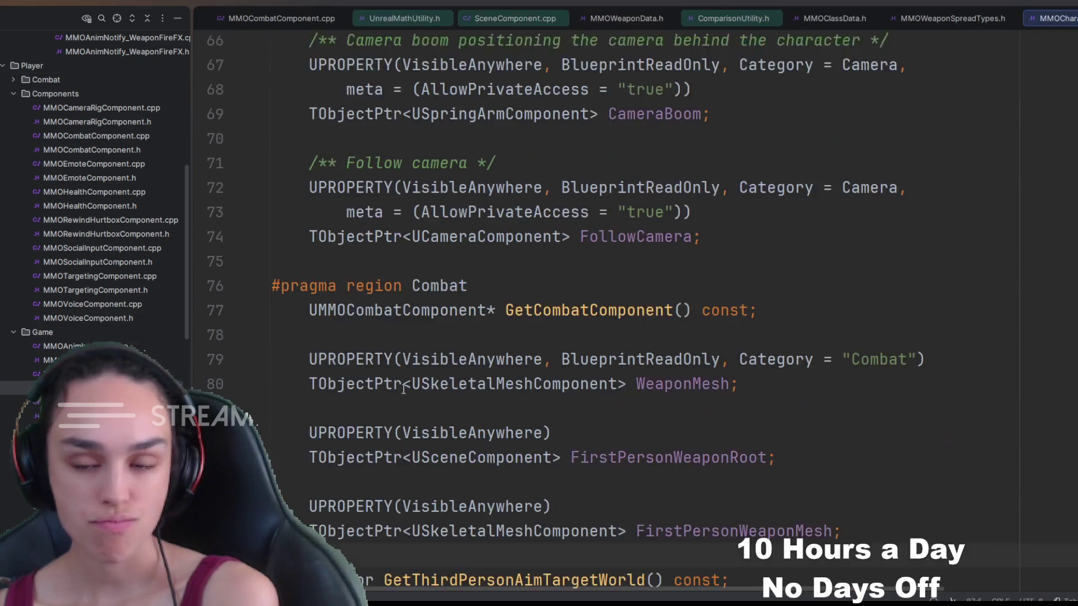
{"action": "key", "text": "ctrl+f"}
{"action": "type", "text": "autor"}
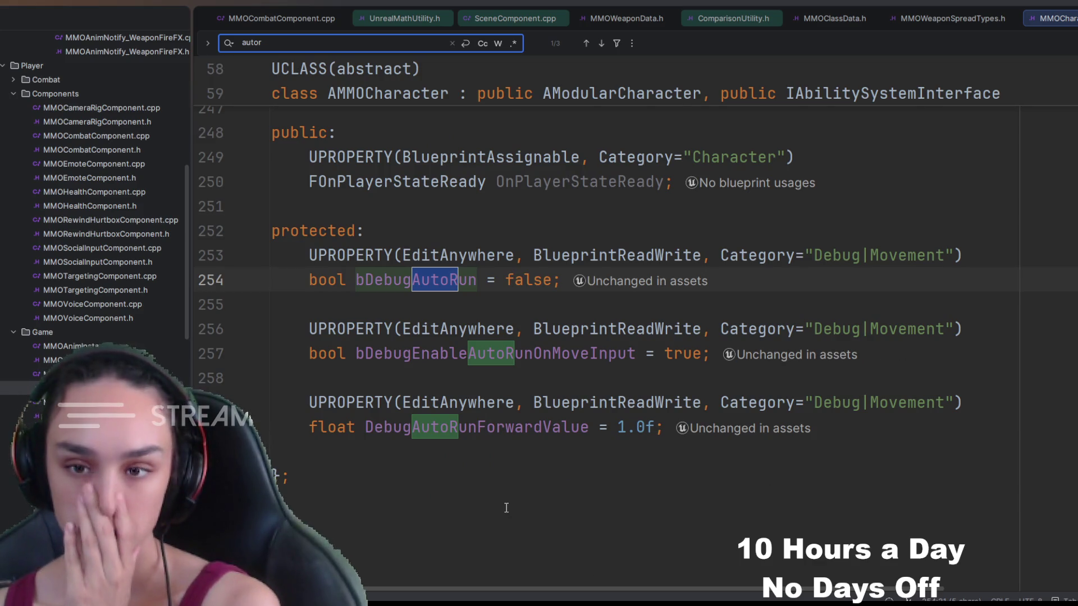
{"action": "scroll", "coordinate": [674, 517], "scroll_direction": "up", "scroll_amount": 3}
{"action": "scroll", "coordinate": [649, 507], "scroll_direction": "down", "scroll_amount": 3}
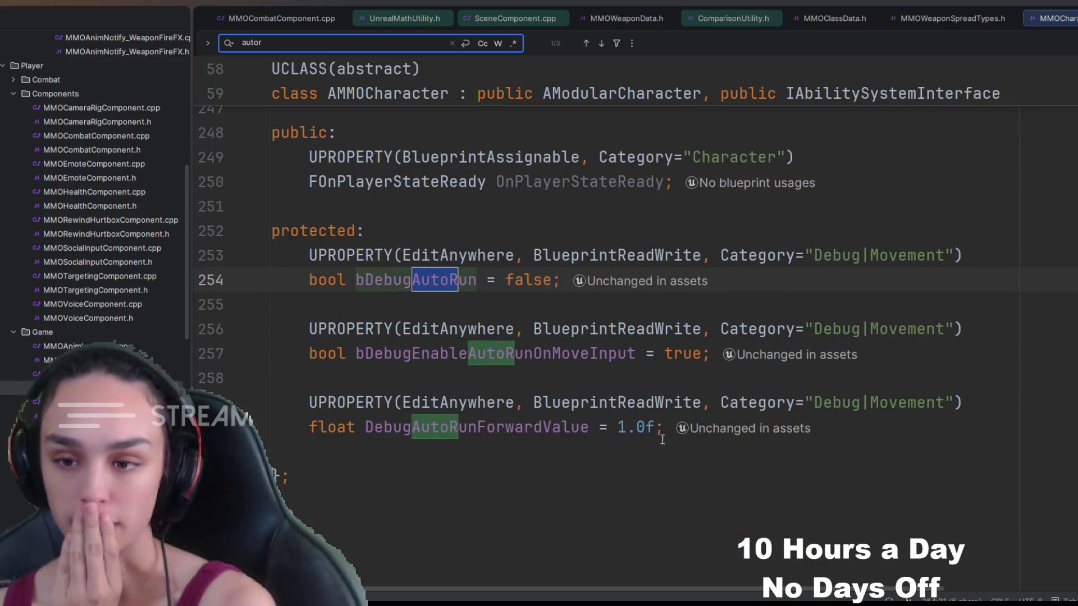
{"action": "mouse_move", "coordinate": [666, 431]}
{"action": "left_mouse_down"}
{"action": "mouse_move", "coordinate": [251, 267]}
{"action": "mouse_move", "coordinate": [241, 238]}
{"action": "left_mouse_up"}
{"action": "key", "text": "BackSpace"}
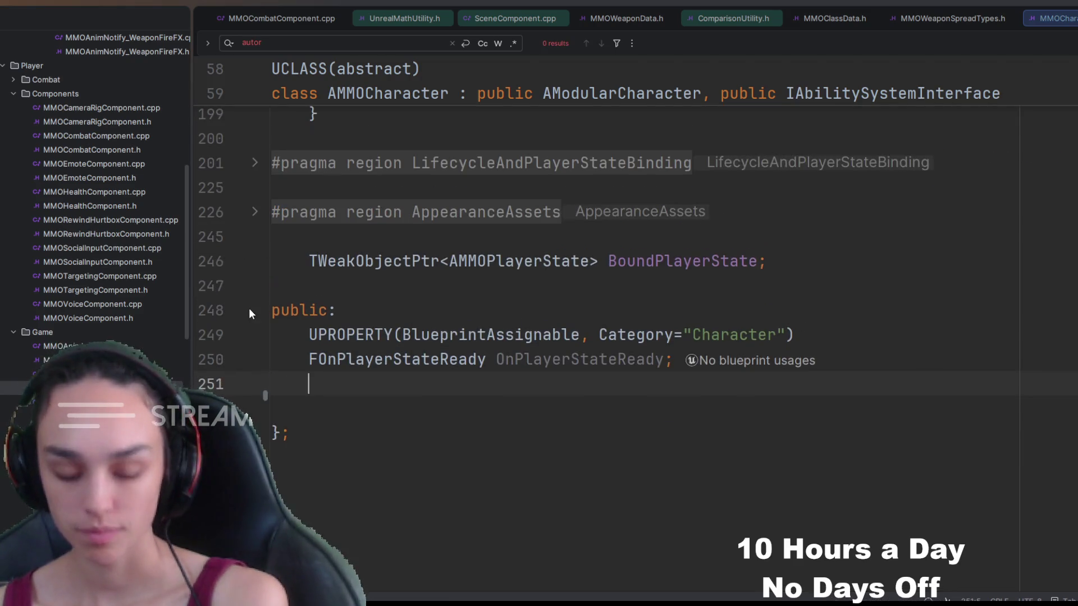
{"action": "key", "text": "ctrl+f"}
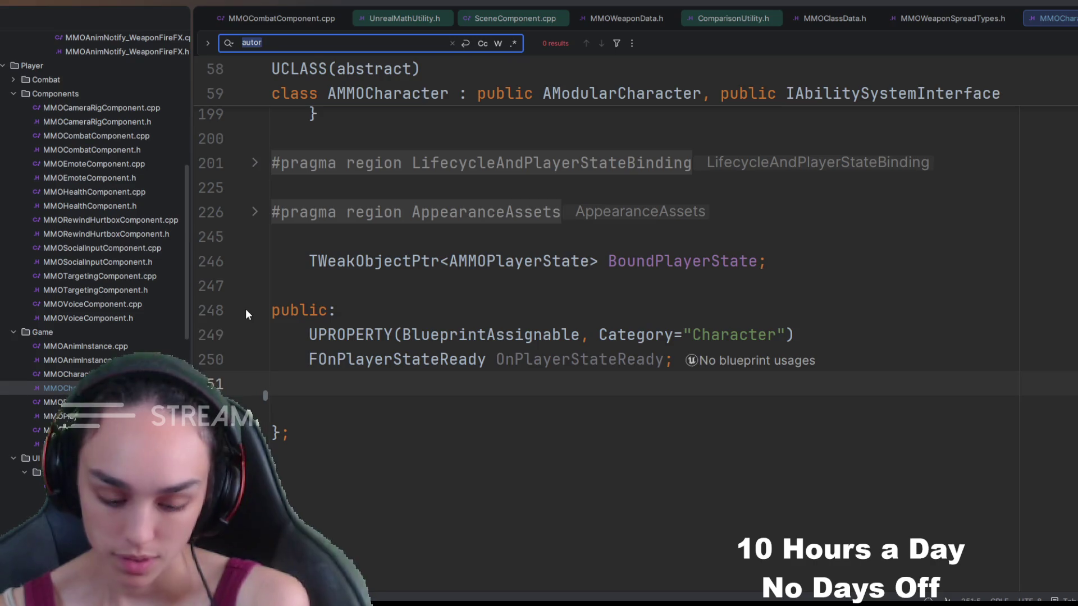
{"action": "left_click", "coordinate": [545, 337]}
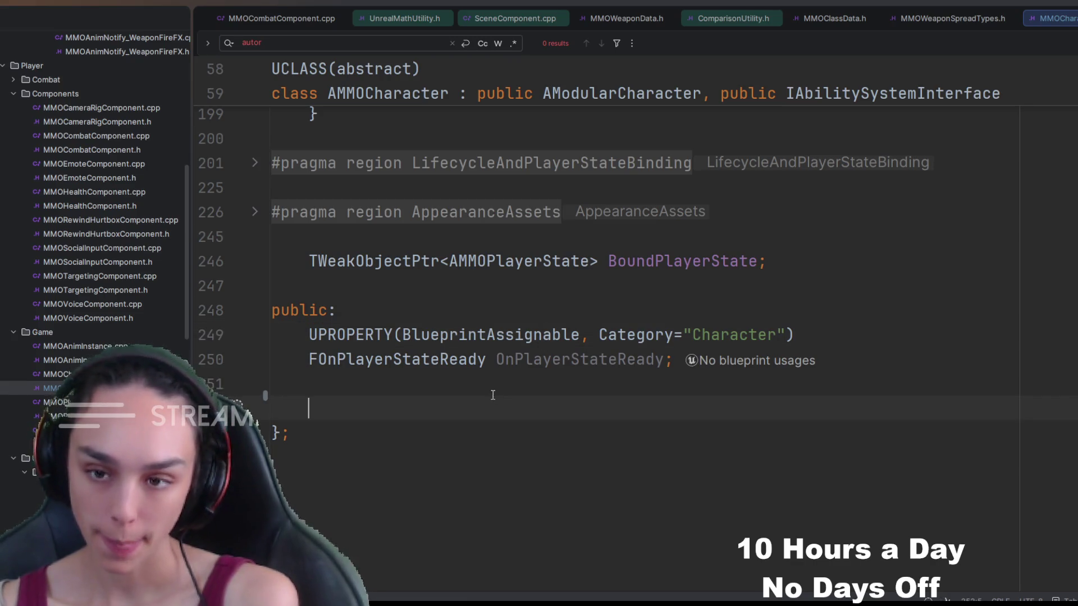
In MMOCharacter.cpp, delete the AutoRun if-block from Tick inside the Lifecycle region
{"action": "key", "text": "alt+o"}
{"action": "key", "text": "ctrl+shift+minus"}
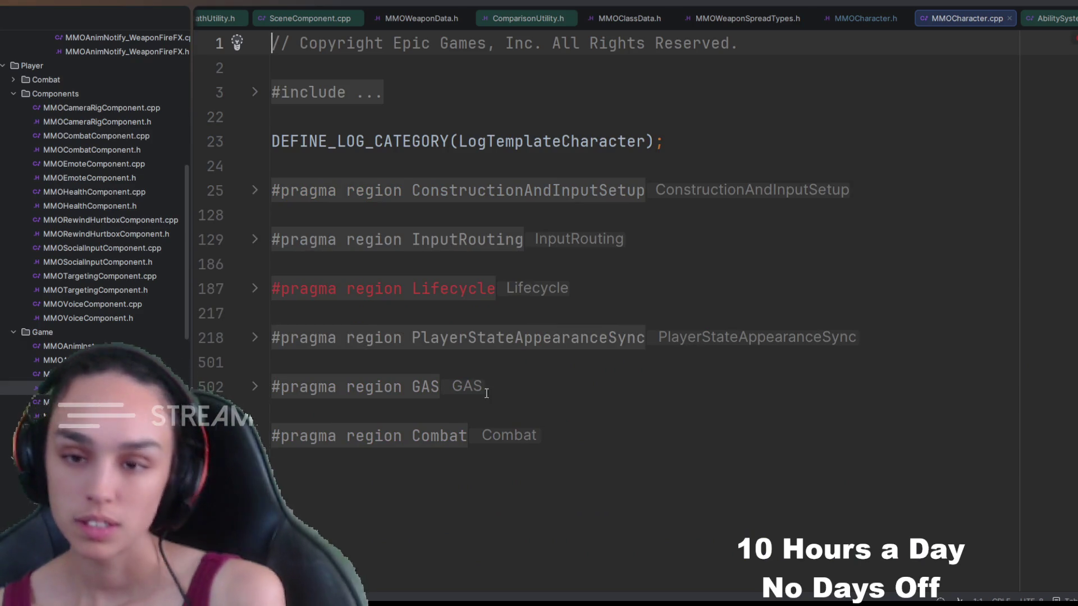
{"action": "left_click", "coordinate": [422, 294]}
{"action": "scroll", "coordinate": [446, 354], "scroll_direction": "down", "scroll_amount": 2}
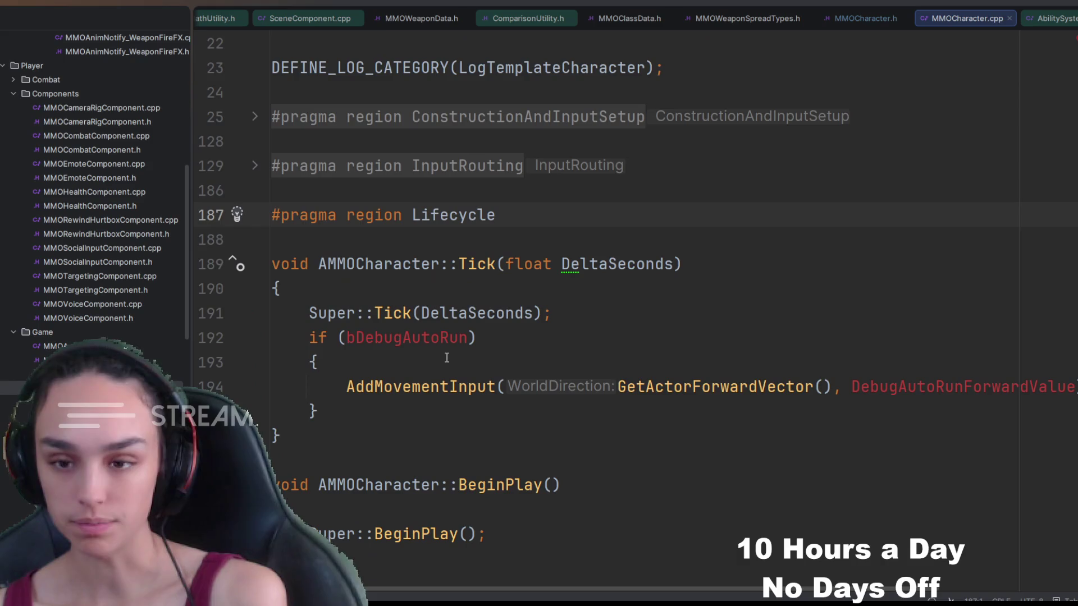
{"action": "key", "text": "alt+o"}
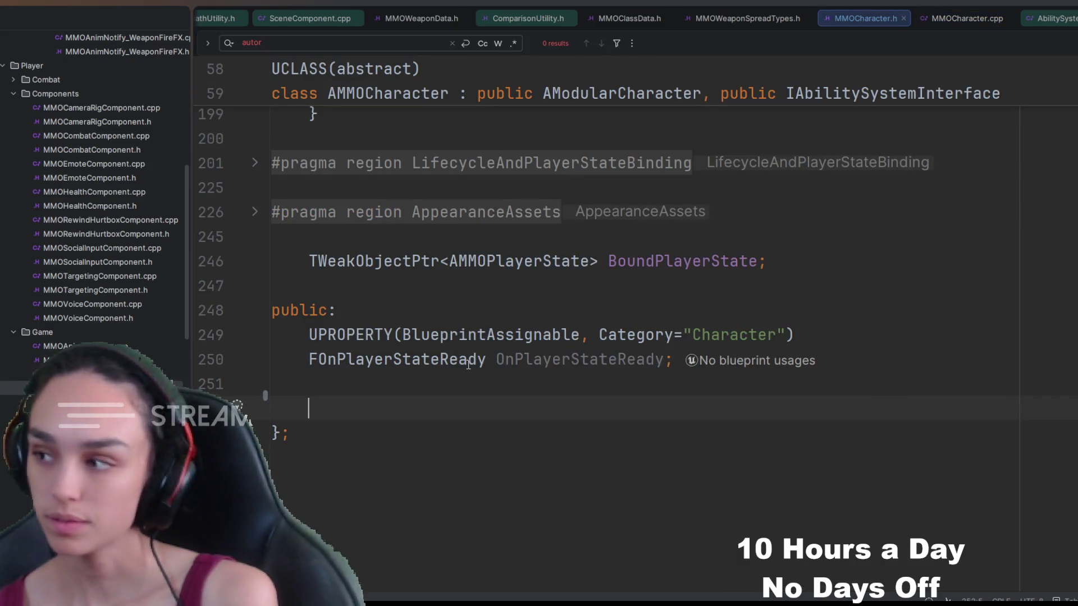
{"action": "key", "text": "alt+o"}
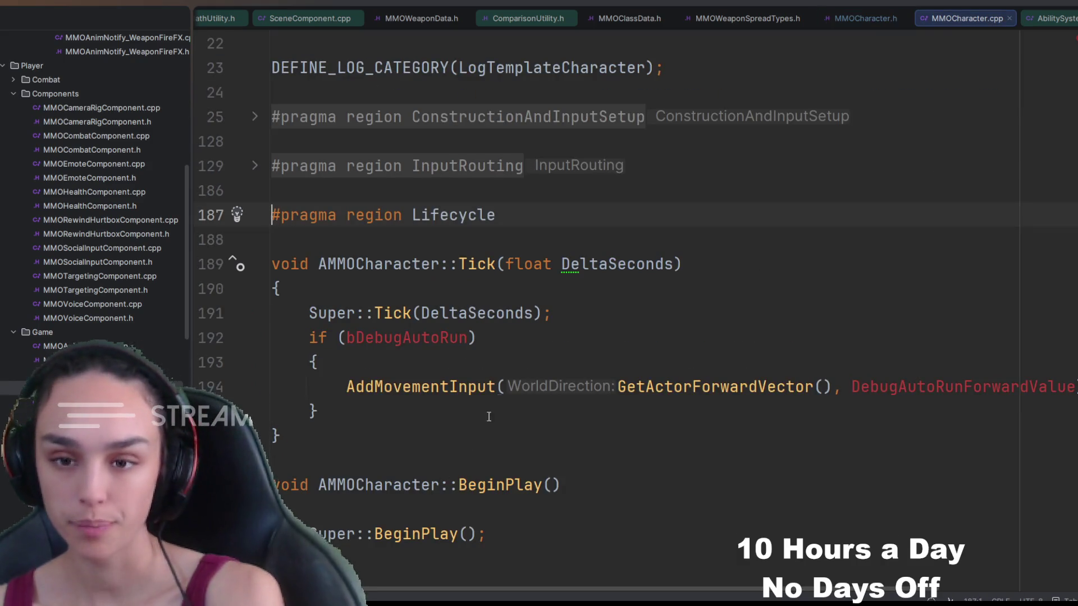
{"action": "left_click_drag", "start_coordinate": [320, 411], "coordinate": [279, 349]}
{"action": "key", "text": "BackSpace"}
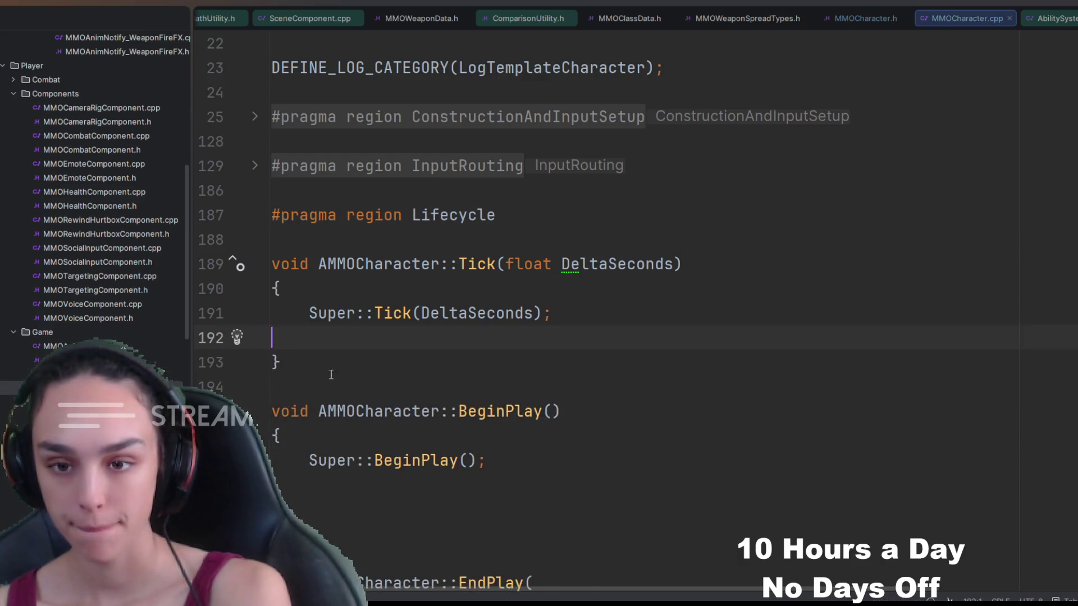
{"action": "key", "text": "BackSpace"}
Delete the commented-out auto-run block in DoMove and confirm no auto-run matches remain
{"action": "key", "text": "ctrl+f"}
{"action": "type", "text": "auto"}
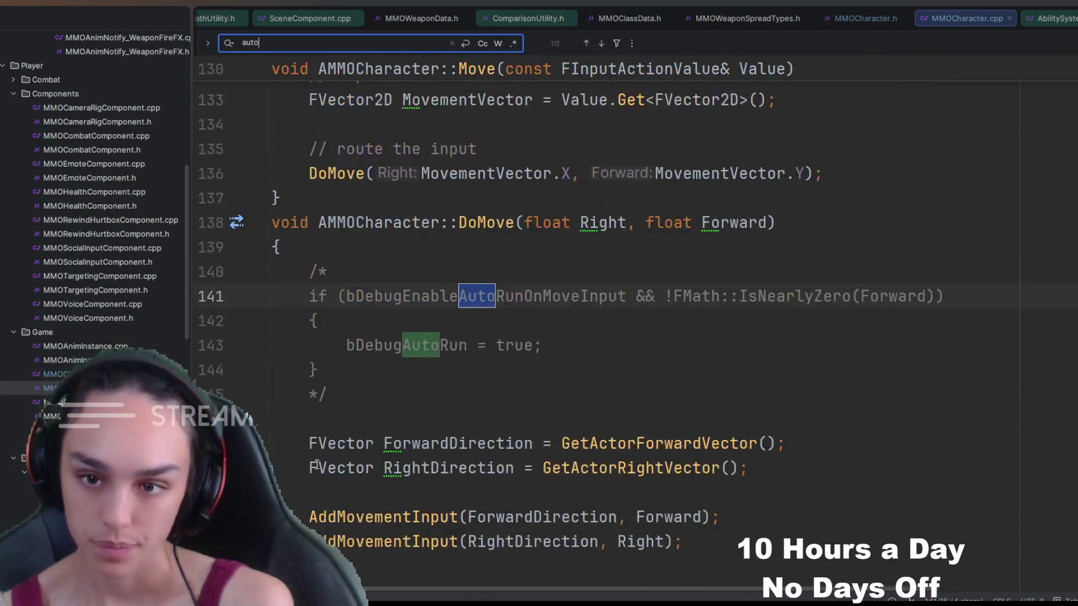
{"action": "type", "text": "r"}
{"action": "left_click_drag", "start_coordinate": [327, 362], "coordinate": [272, 239]}
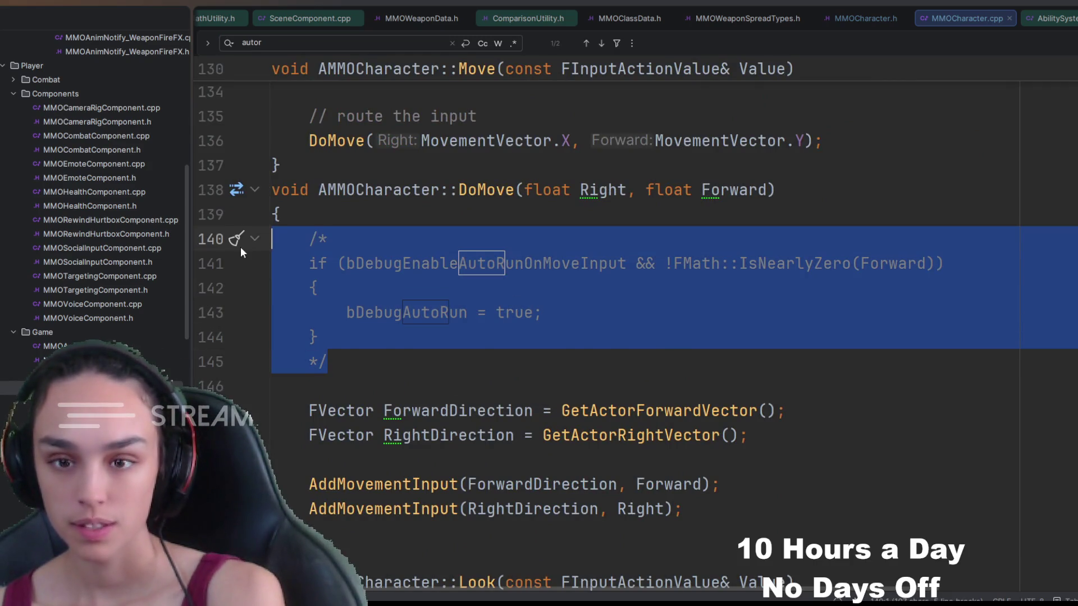
{"action": "key", "text": "BackSpace"}
{"action": "left_click", "coordinate": [279, 45]}
{"action": "left_click", "coordinate": [543, 288]}
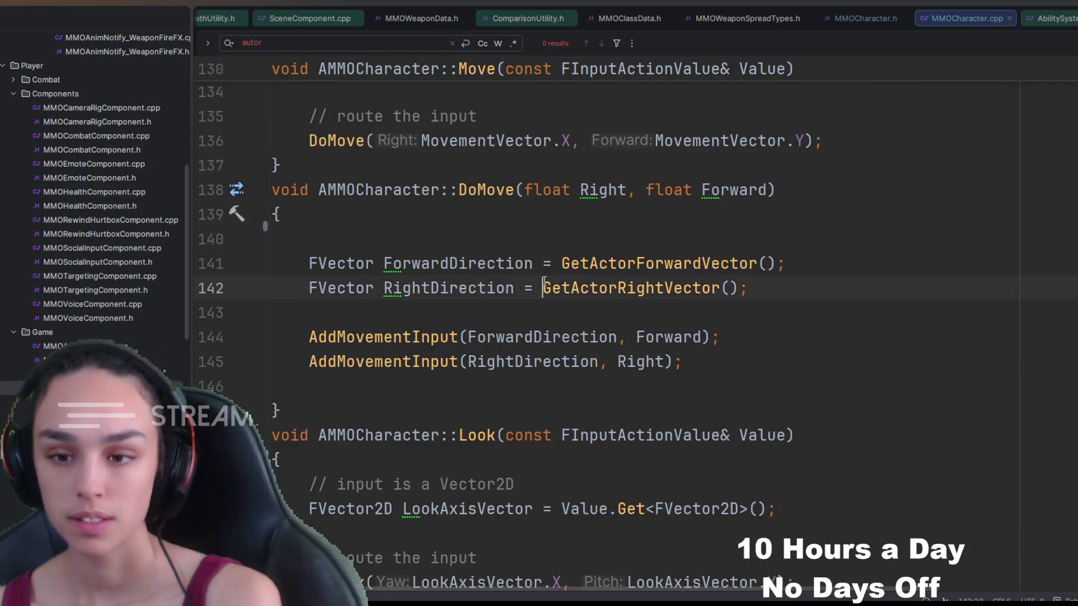
{"action": "scroll", "coordinate": [542, 288], "scroll_direction": "down", "scroll_amount": 3}
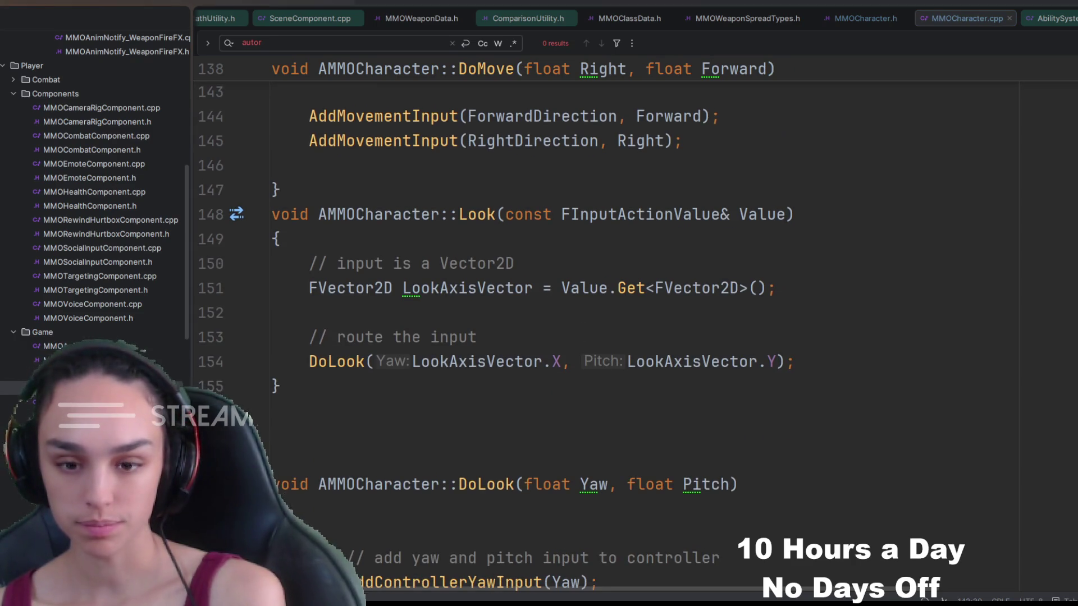